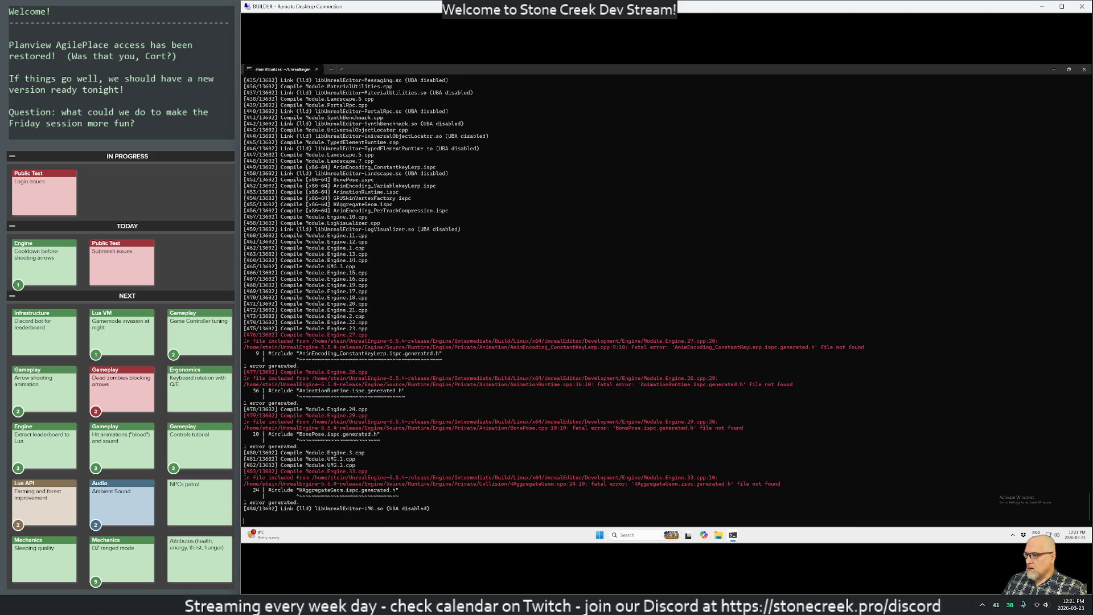
# Step: Stop the failing editor build and copy its ispc.generated.h 'file not found' error lines
pyautogui.hotkey('ctrl', 'c')
pyautogui.hotkey('ctrl', 'c')
pyautogui.hotkey('ctrl', 'c')
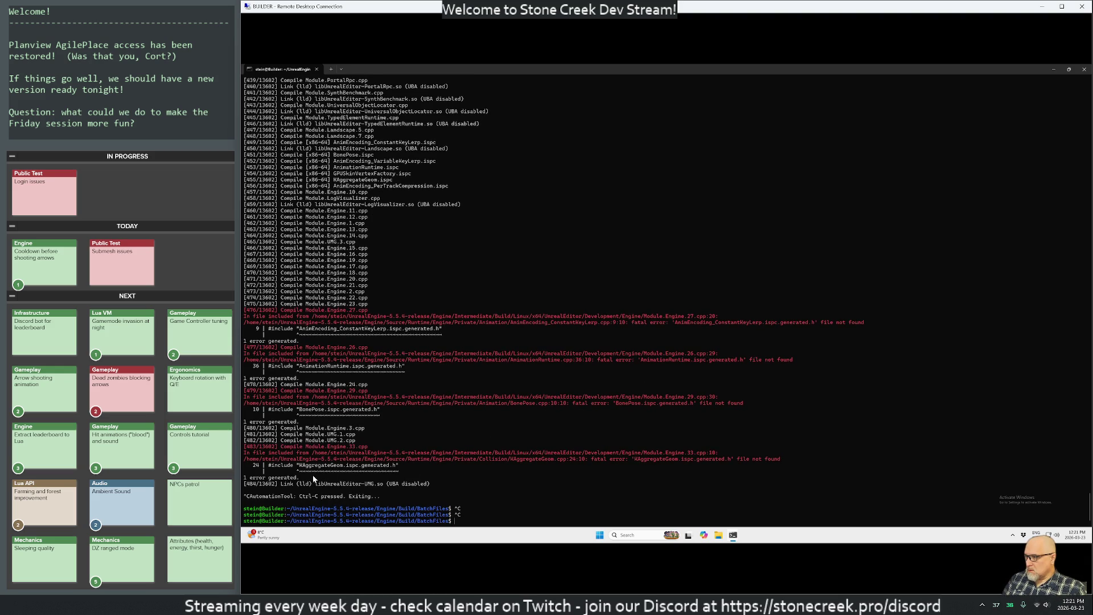
pyautogui.moveTo(432, 480)
pyautogui.mouseDown()
pyautogui.moveTo(322, 453)
pyautogui.moveTo(318, 310)
pyautogui.mouseUp()
pyautogui.hotkey('ctrl', 'c')
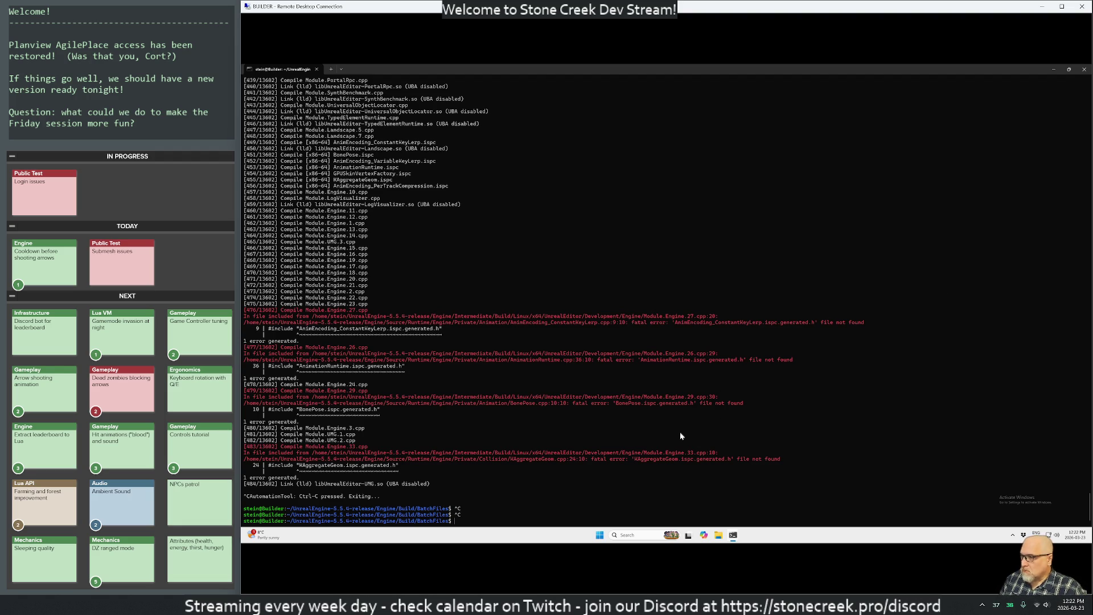
# Step: Go back to the home folder with popd and list its files
pyautogui.write('popd')
pyautogui.press('Return')
pyautogui.write('ls')
pyautogui.press('Return')
pyautogui.write('rm -')
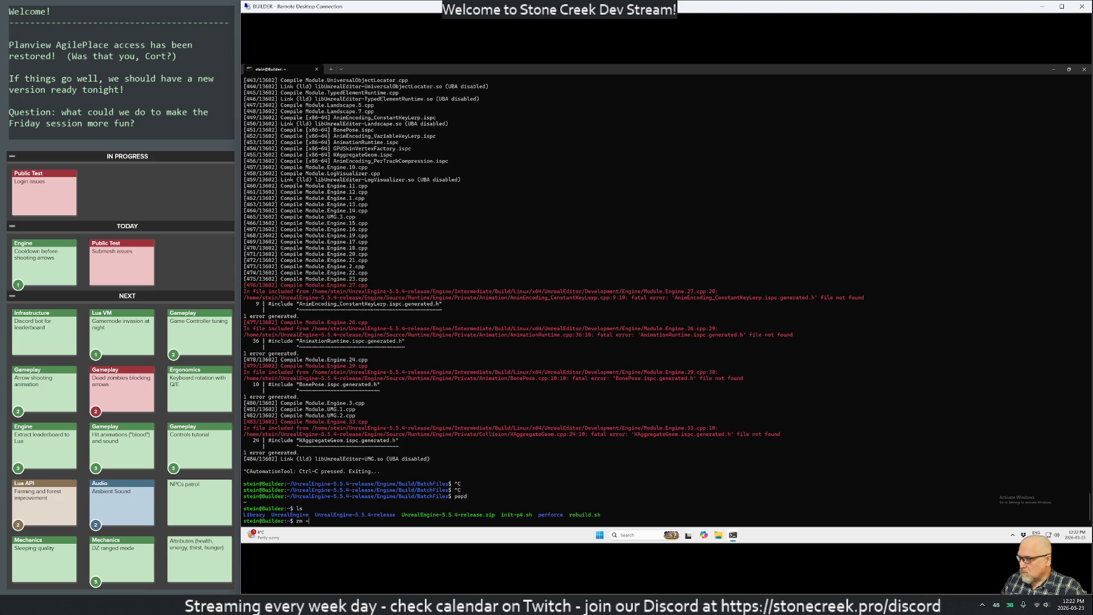
pyautogui.hotkey('ctrl', 'c')
pyautogui.hotkey('ctrl', 'c')
pyautogui.hotkey('ctrl', 'c')
# Step: Run cleanup.sh inside the perforce folder and list the folder's files
pyautogui.write('cd per')
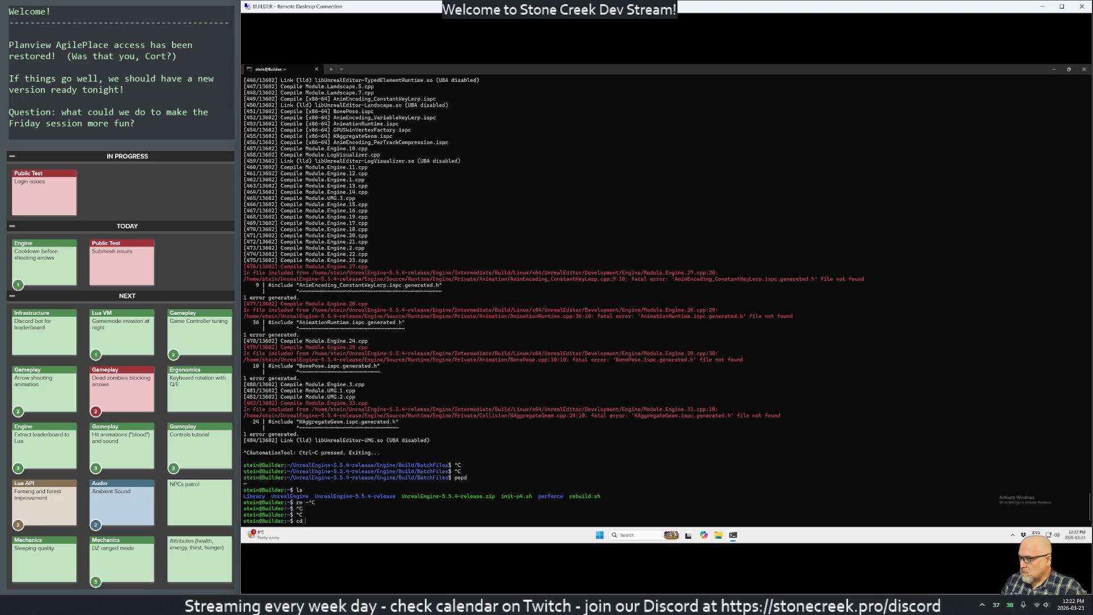
pyautogui.press('Tab')
pyautogui.press('Return')
pyautogui.write('./cle')
pyautogui.press('Tab')
pyautogui.press('Return')
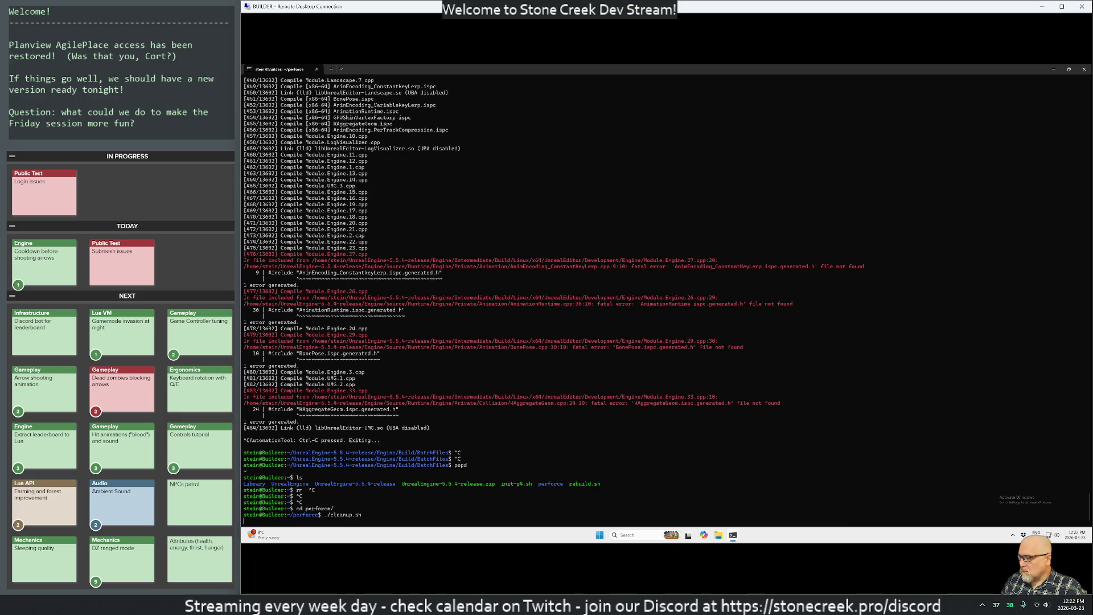
pyautogui.write('ls')
pyautogui.press('Return')
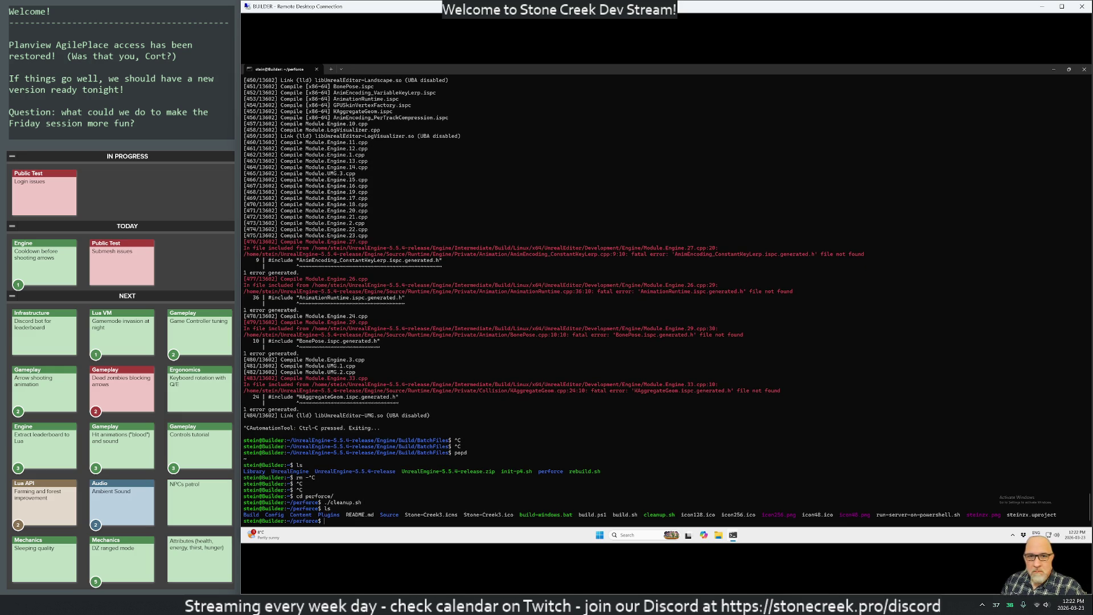
# Step: Return home and print the contents of rebuild.sh with cat
pyautogui.write('cd')
pyautogui.press('Return')
pyautogui.write('cat rebuild.sh')
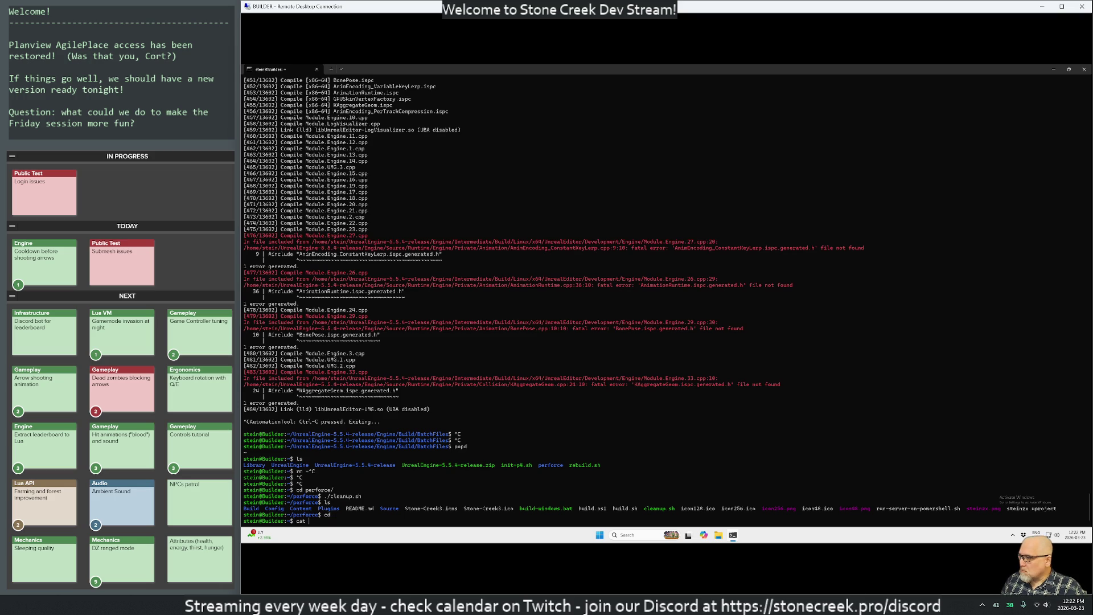
pyautogui.press('Return')
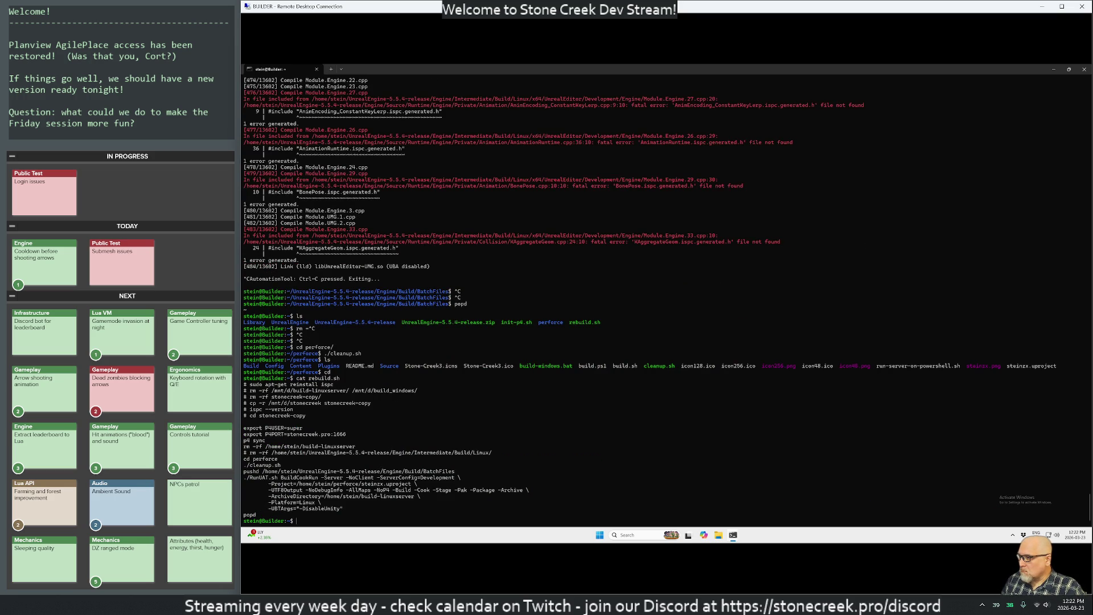
pyautogui.write('rm')
pyautogui.hotkey('ctrl', 'c')
pyautogui.hotkey('ctrl', 'c')
pyautogui.hotkey('ctrl', 'c')
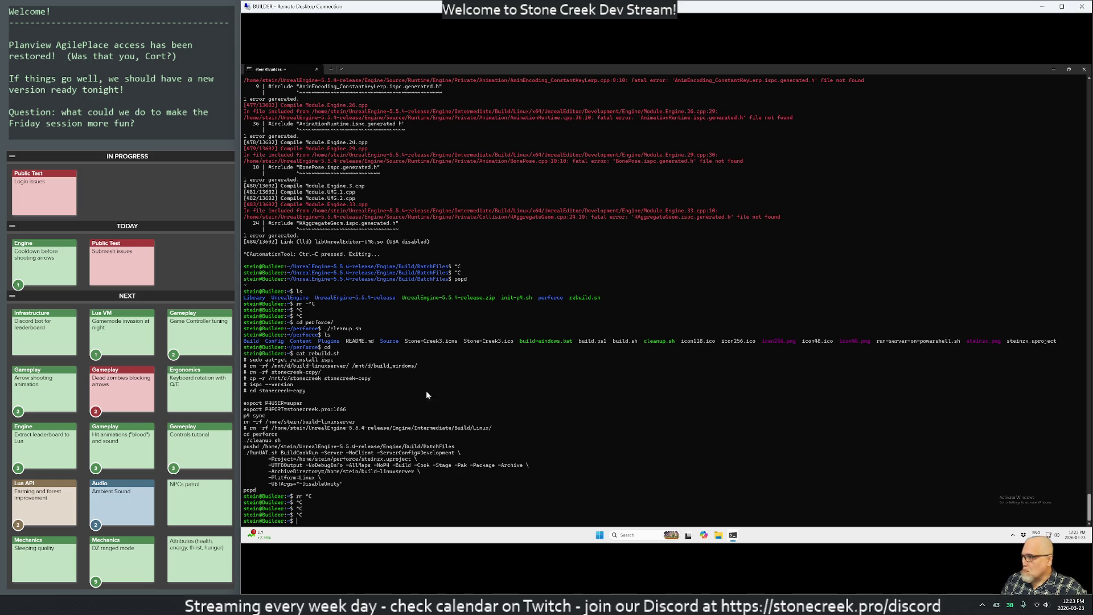
# Step: Delete Intermediate/Build/Linux by copying the commented rm -rf line and running it
pyautogui.moveTo(249, 427); pyautogui.dragTo(432, 434)
pyautogui.moveTo(433, 434); pyautogui.dragTo(492, 431)
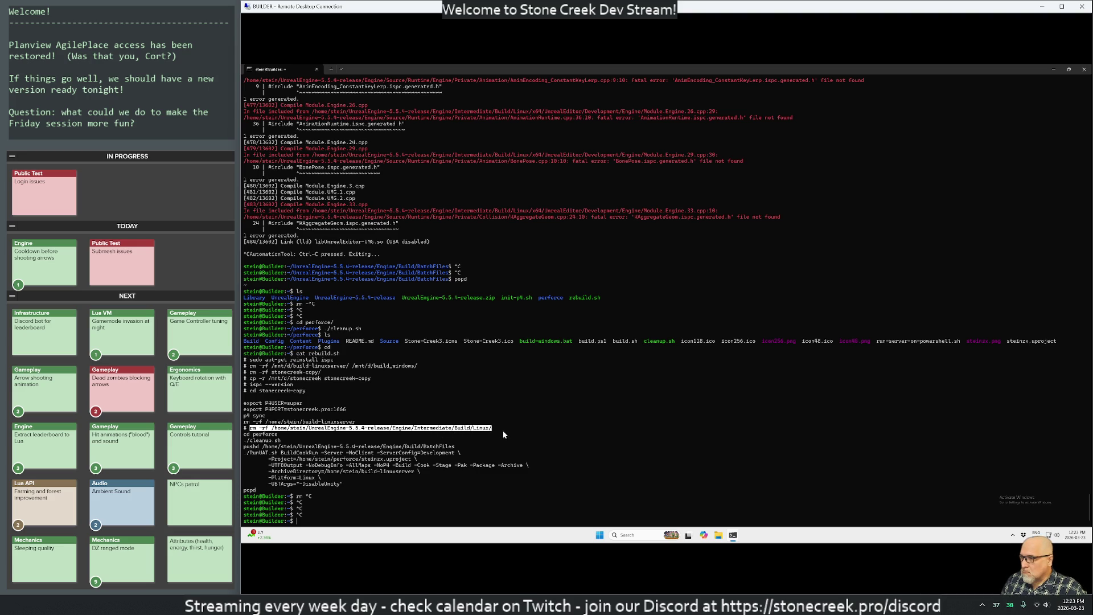
pyautogui.hotkey('ctrl', 'c')
pyautogui.hotkey('ctrl', 'v')
pyautogui.press('Return')
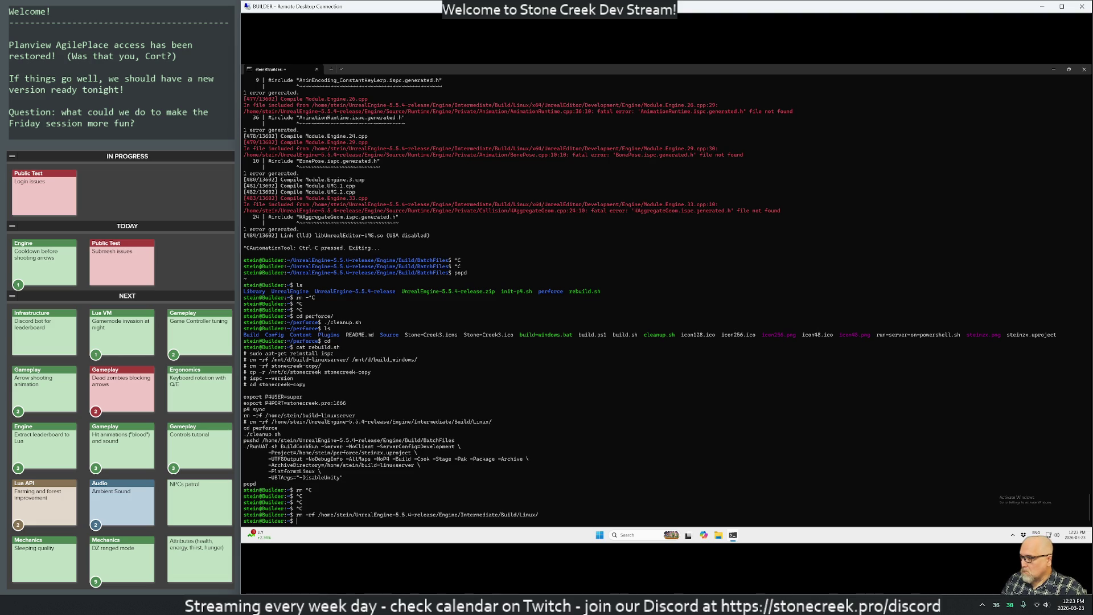
# Step: Abandon a second Engine/Intermediate/Build delete command and open rebuild.sh in vim
pyautogui.write('/home/stein/Un')
pyautogui.press('Tab')
pyautogui.press('Tab')
pyautogui.write('/')
pyautogui.press('Tab')
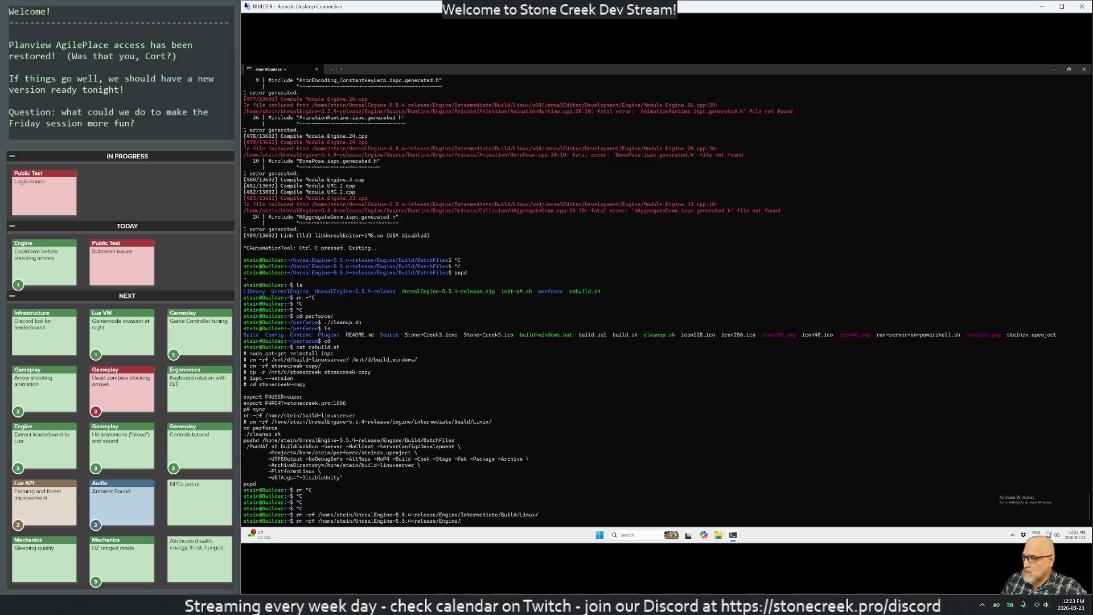
pyautogui.write('I')
pyautogui.press('Tab')
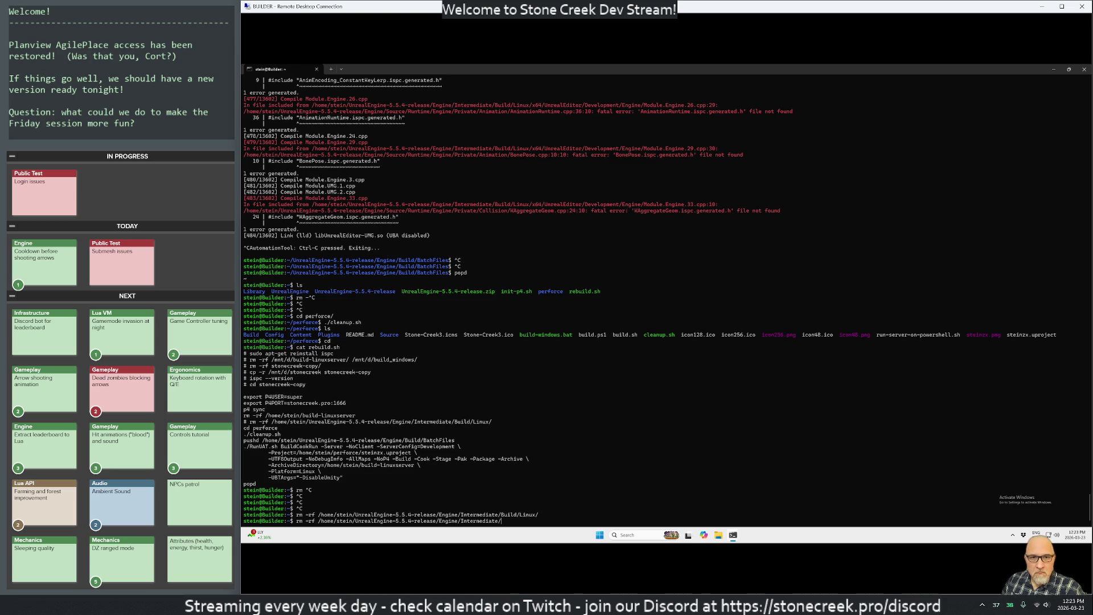
pyautogui.press('Tab')
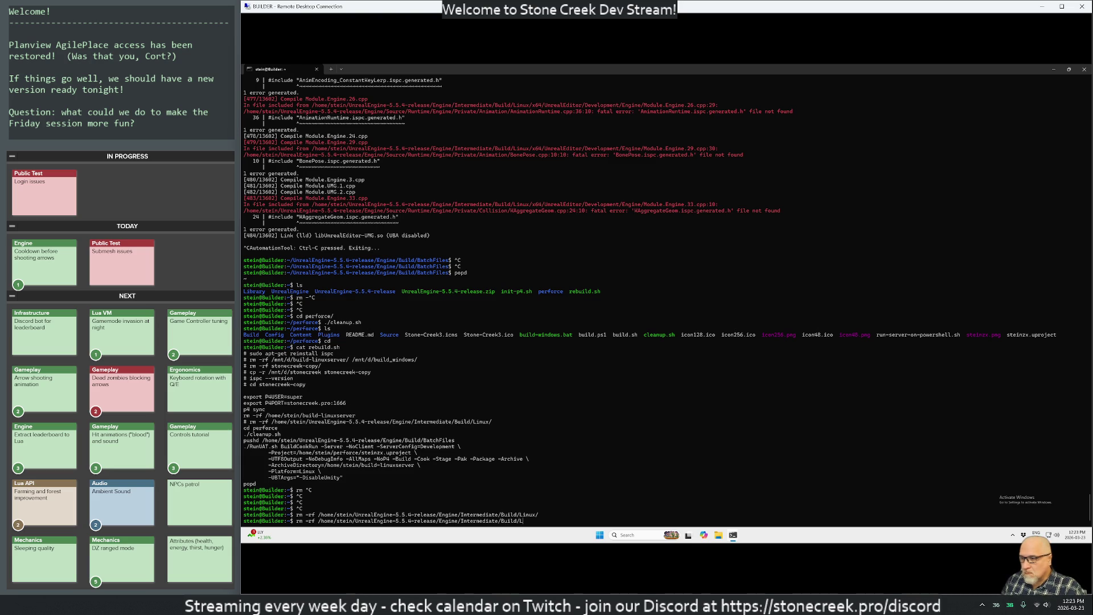
pyautogui.hotkey('ctrl', 'c')
pyautogui.hotkey('ctrl', 'c')
pyautogui.hotkey('ctrl', 'c')
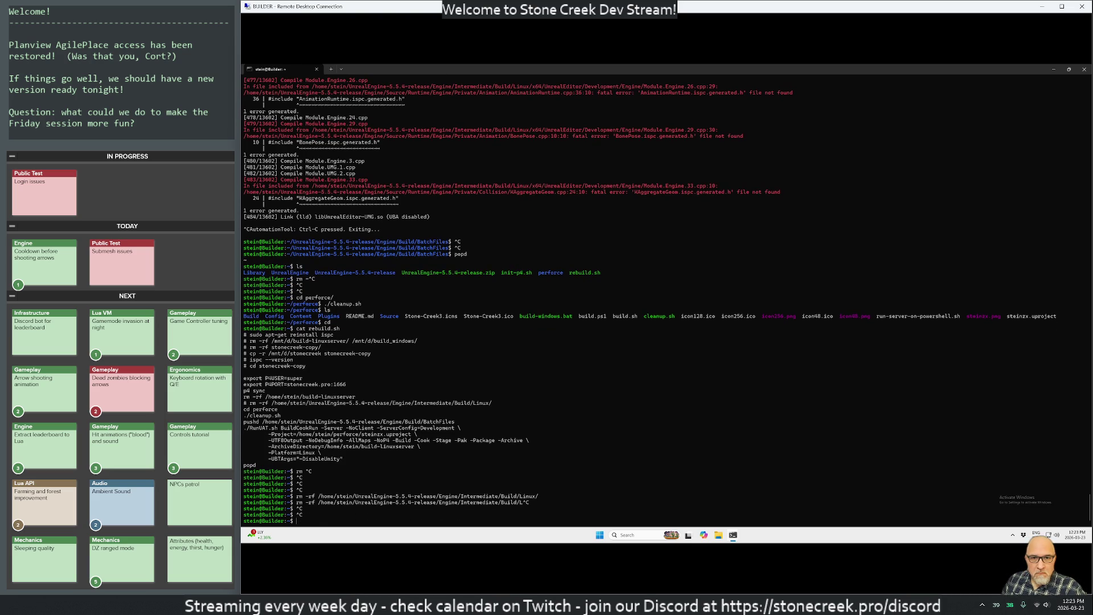
pyautogui.write('vimrebuild.sh')
pyautogui.press('Return')
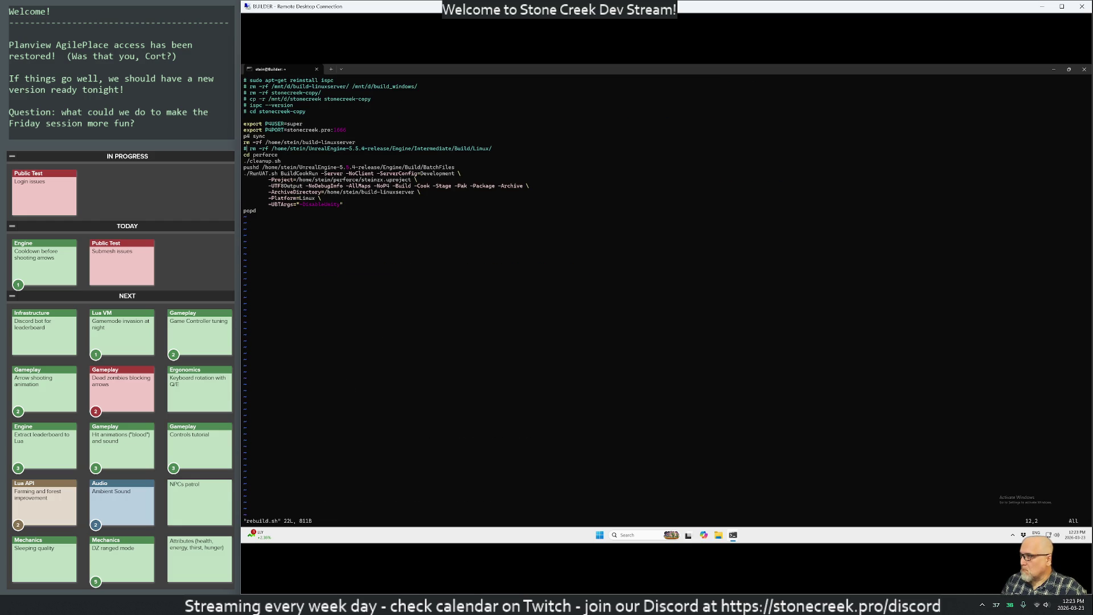
# Step: Uncomment line 12's rm -rf command, save and quit vim, then enter ./rebuild.sh
pyautogui.press('x')
pyautogui.press('x')
pyautogui.press('X')
pyautogui.write('in/Unr')
pyautogui.press('Escape')
pyautogui.write(':wq')
pyautogui.press('Return')
pyautogui.write('re')
pyautogui.press('Tab')
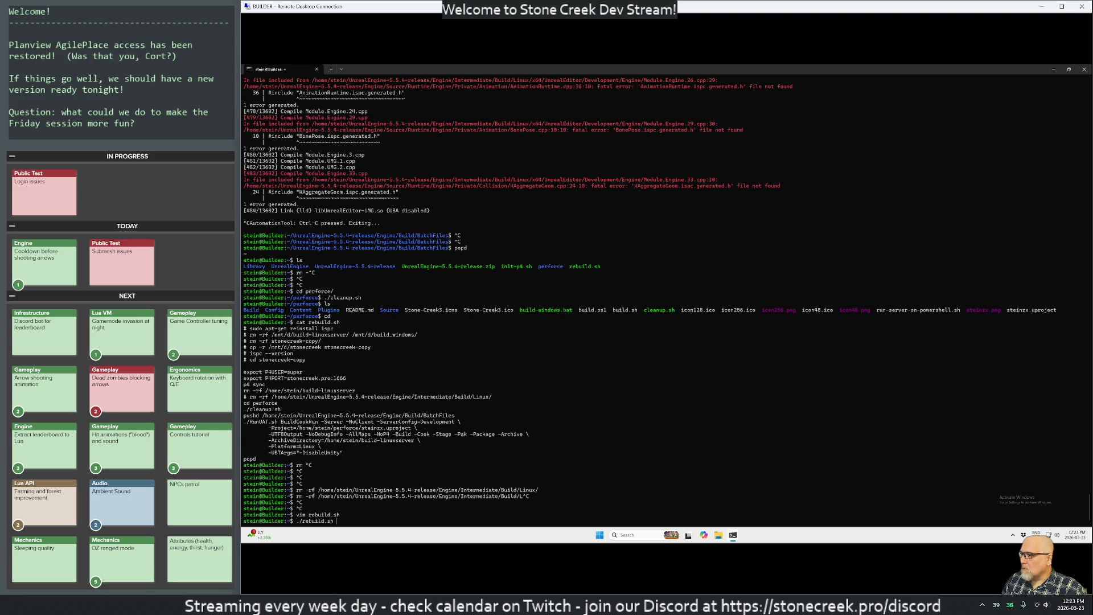
# Step: Run ./rebuild.sh to compile steinzxEditor and steinzxServer across 13602 actions
pyautogui.press('Return')
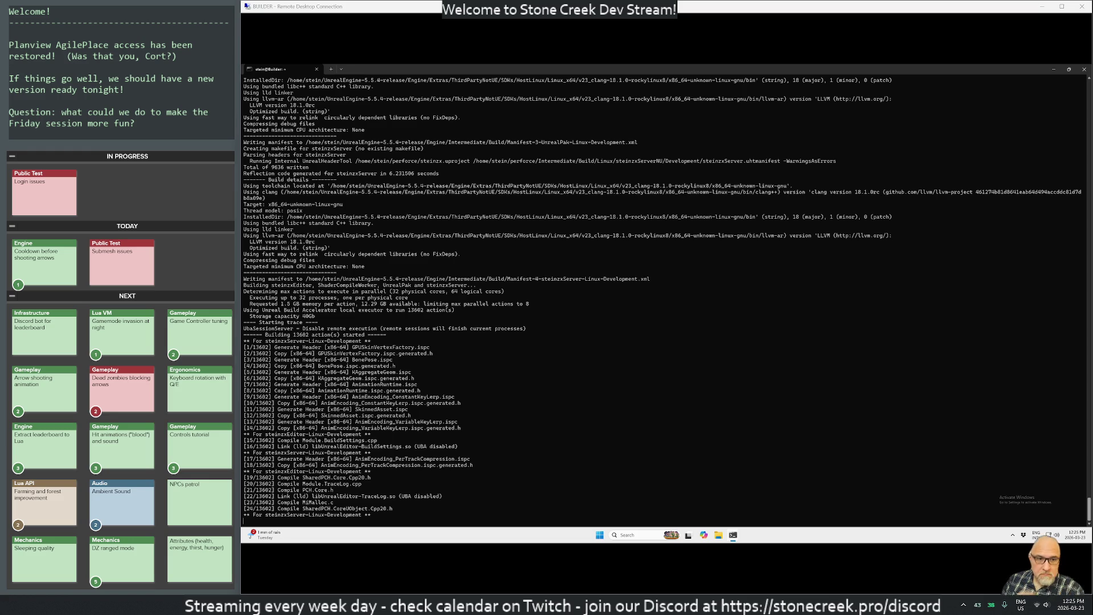
# Step: Switch from the running build to the Stone Creek Development board in AgilePlace
pyautogui.hotkey('alt', 'Tab')
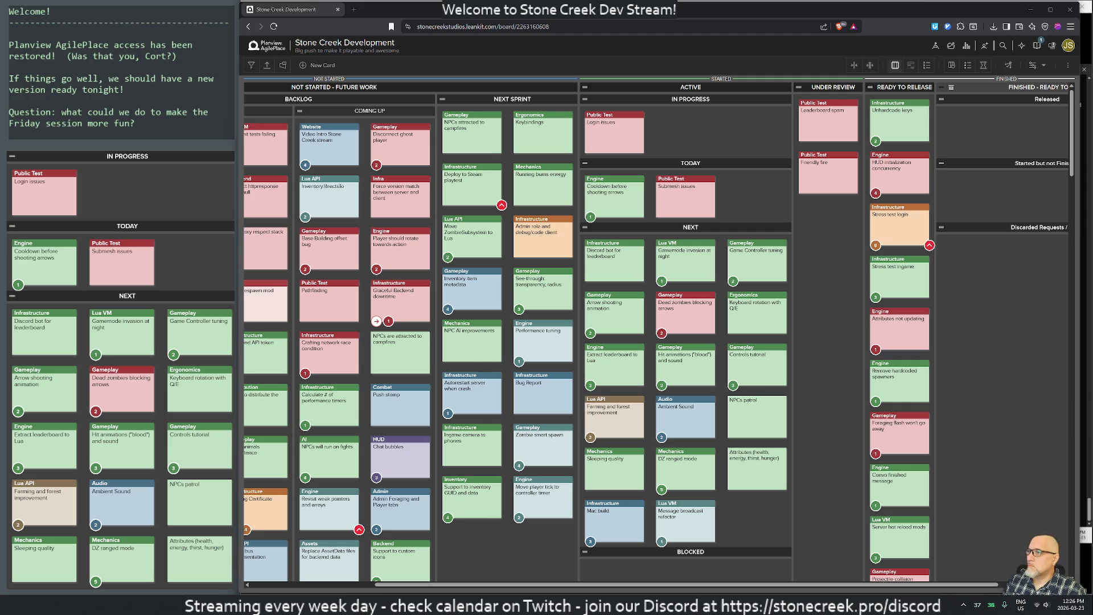
# Step: Move Cooldown before shooting arrows into In Progress and Game Controller tuning into Today
pyautogui.moveTo(598, 137)
pyautogui.mouseDown()
pyautogui.moveTo(712, 156)
pyautogui.moveTo(816, 221)
pyautogui.mouseUp()
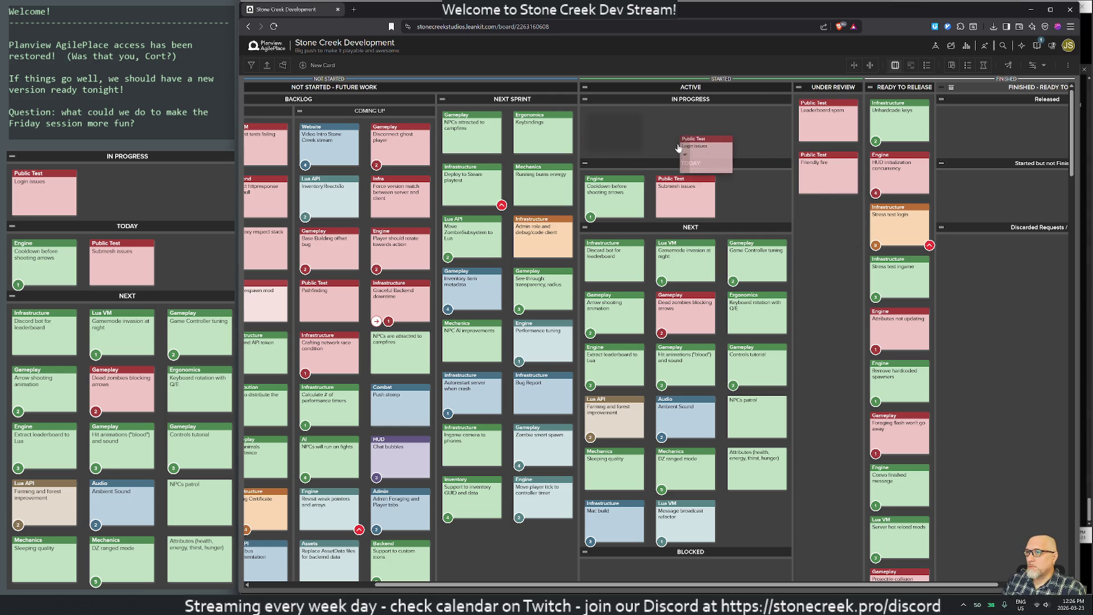
pyautogui.moveTo(615, 193)
pyautogui.mouseDown()
pyautogui.moveTo(655, 202)
pyautogui.moveTo(719, 138)
pyautogui.mouseUp()
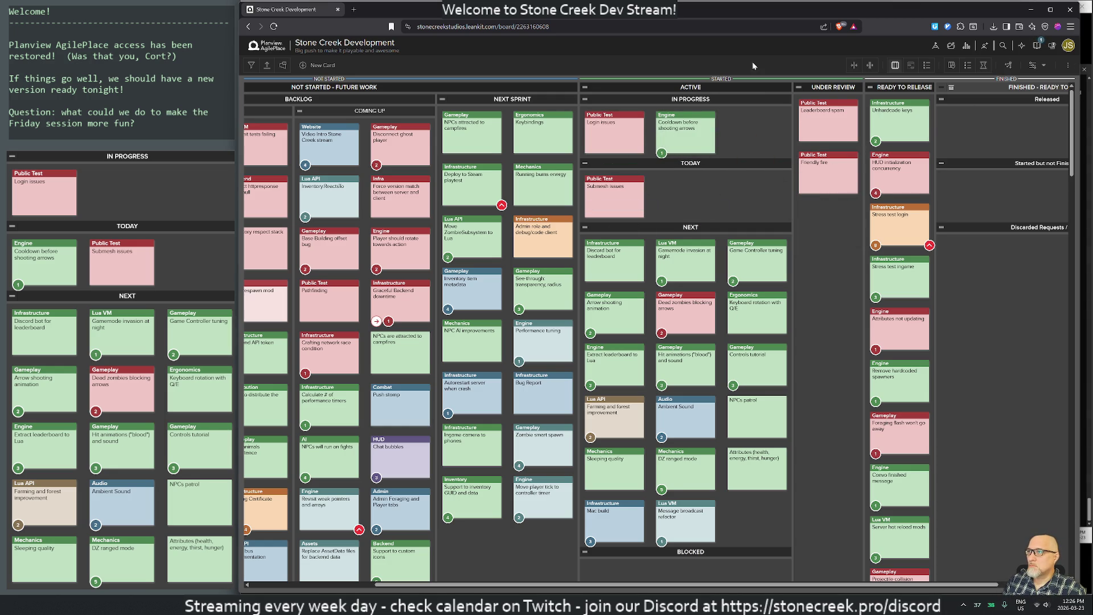
pyautogui.moveTo(751, 253); pyautogui.dragTo(694, 198)
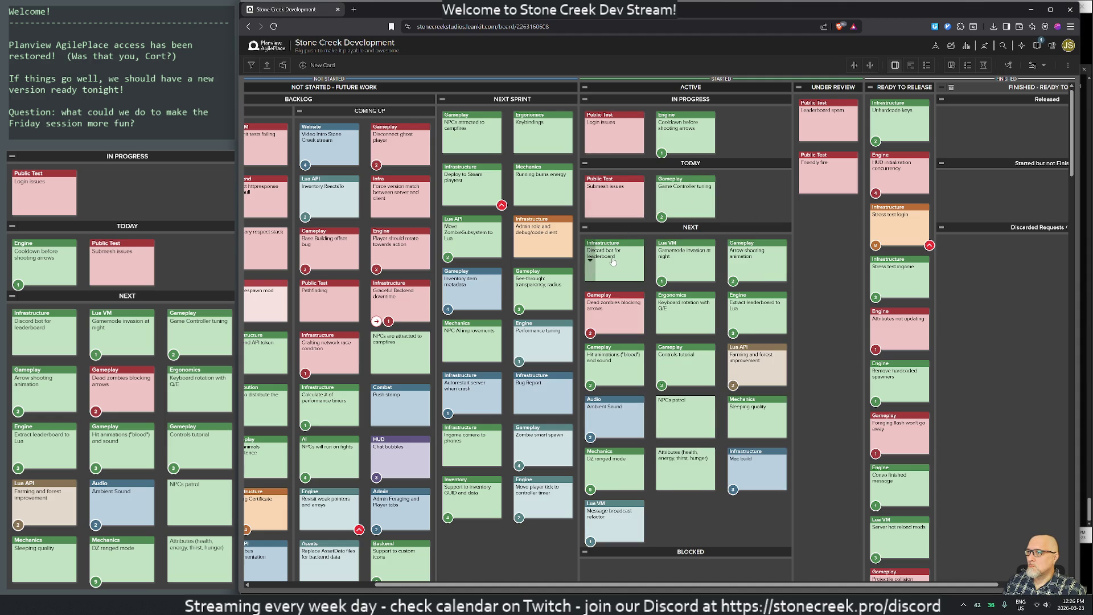
pyautogui.click(756, 268)
pyautogui.click(902, 172)
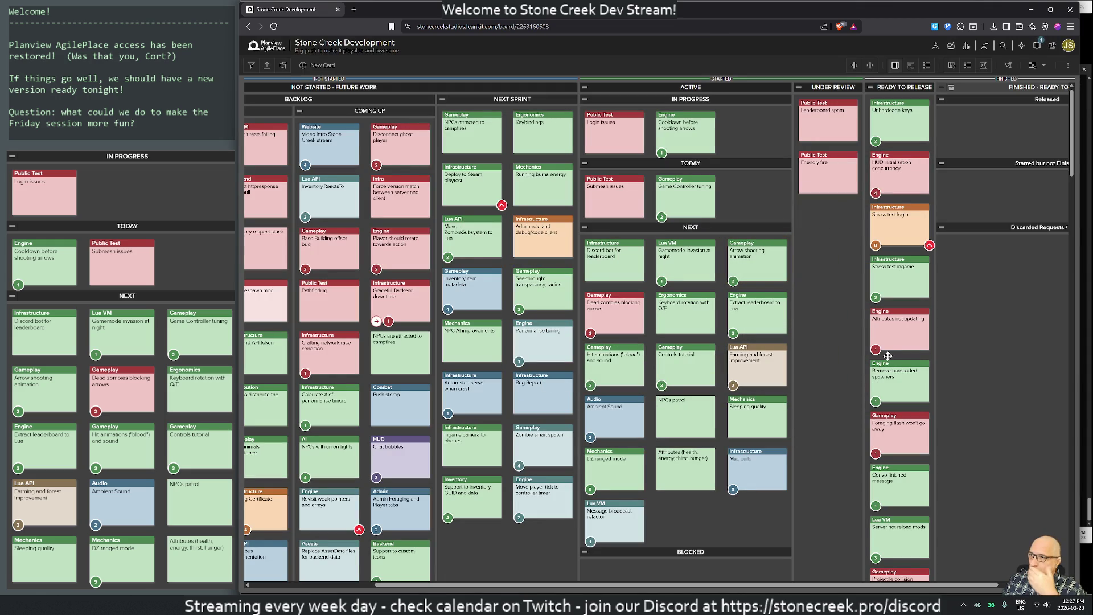
# Step: Put Dead zombies blocking arrows atop Next, move Keyboard rotation with Q/E into Today, then return to the terminal
pyautogui.moveTo(598, 313); pyautogui.dragTo(614, 266)
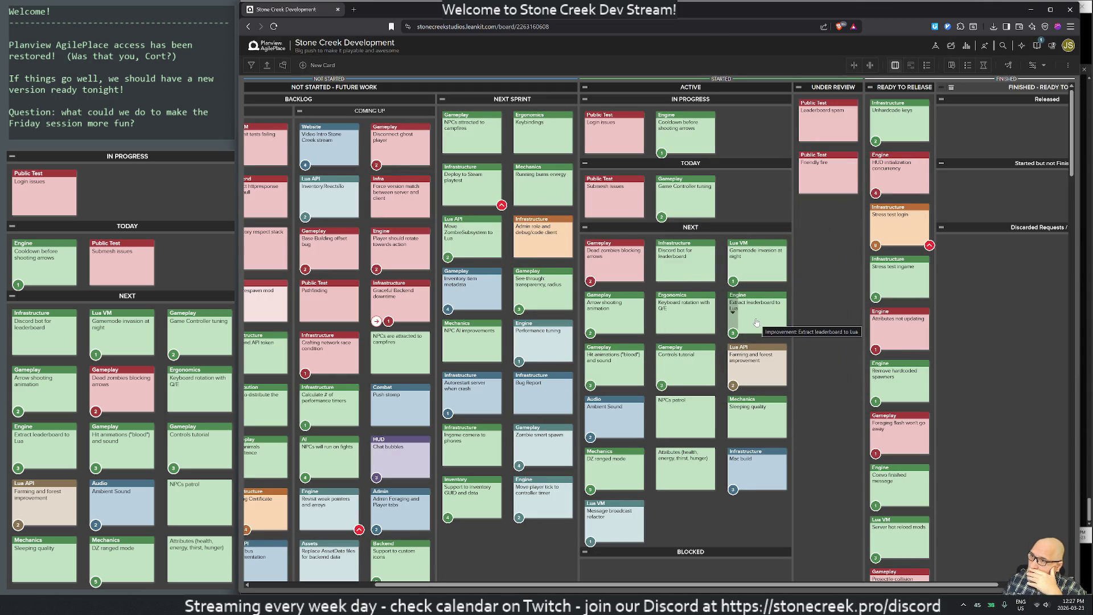
pyautogui.moveTo(675, 307)
pyautogui.mouseDown()
pyautogui.moveTo(678, 269)
pyautogui.moveTo(752, 196)
pyautogui.mouseUp()
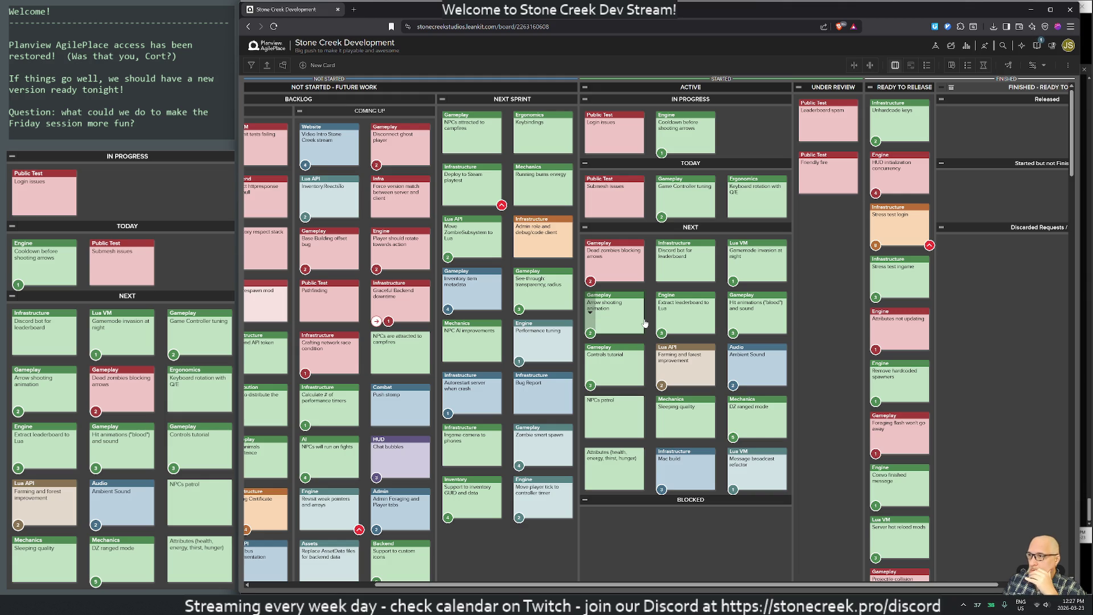
pyautogui.moveTo(610, 316)
pyautogui.mouseDown()
pyautogui.moveTo(687, 239)
pyautogui.moveTo(610, 303)
pyautogui.moveTo(611, 259)
pyautogui.mouseUp()
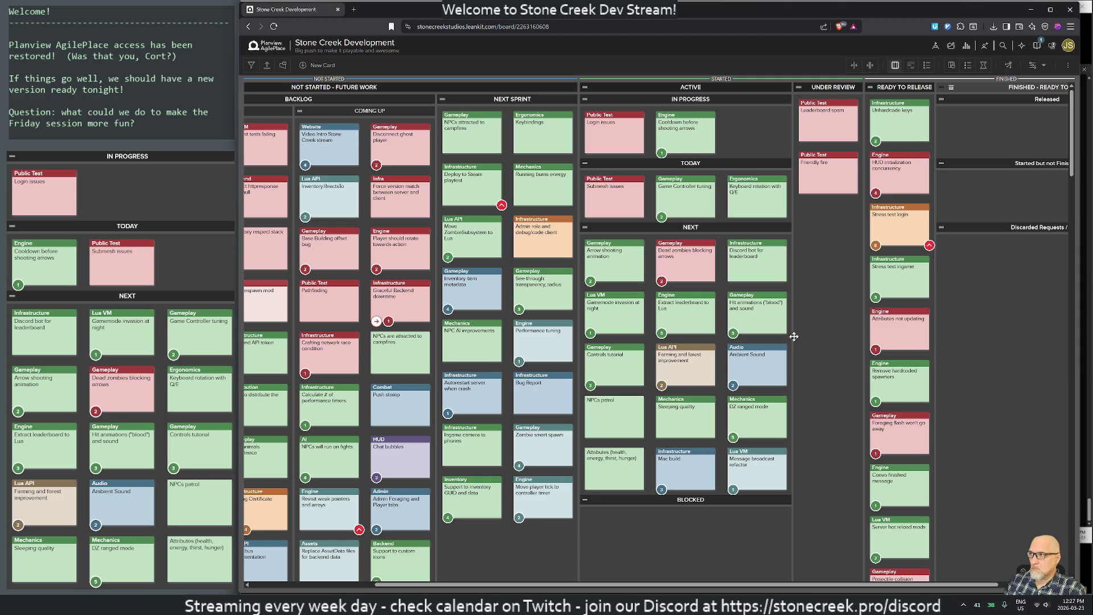
pyautogui.click(1050, 9)
pyautogui.click(982, 67)
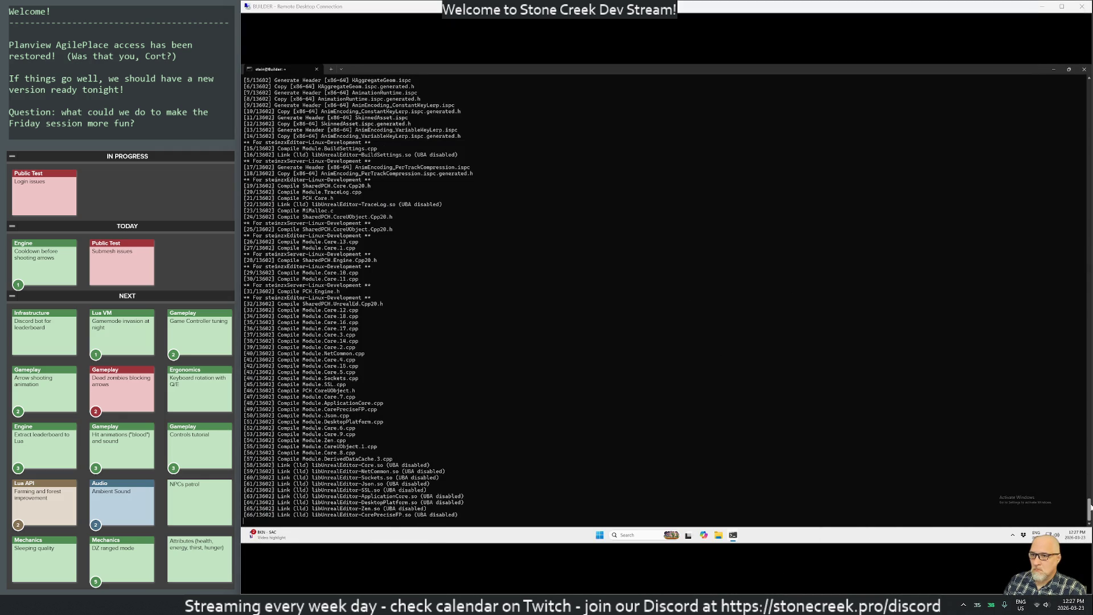
pyautogui.scroll(1, 1088, 486)
pyautogui.moveTo(1088, 486)
pyautogui.mouseDown()
pyautogui.moveTo(1078, 387)
pyautogui.moveTo(1088, 503)
pyautogui.mouseUp()
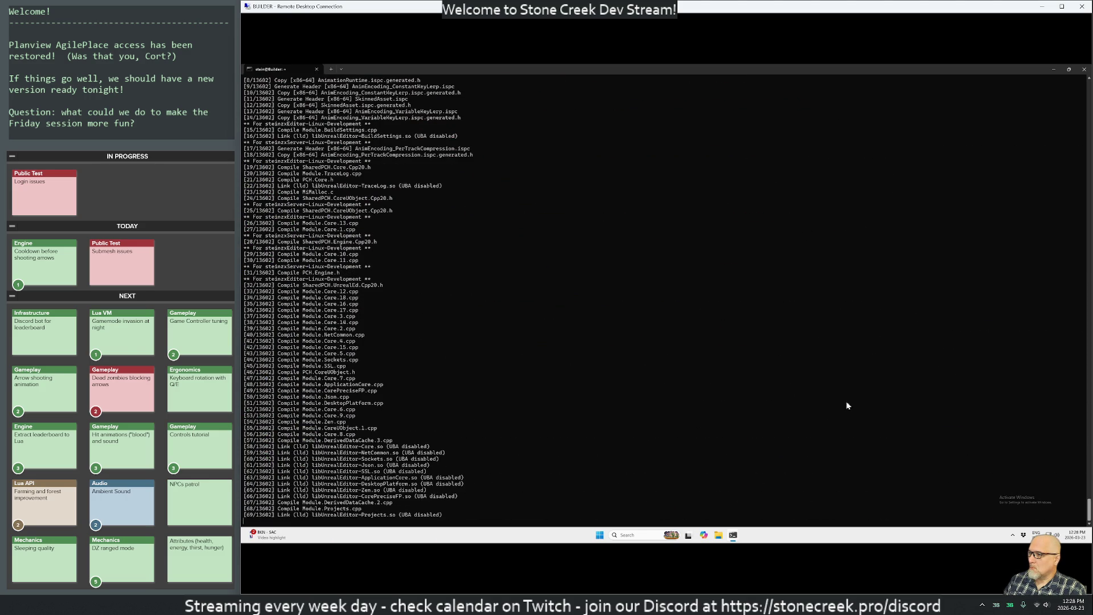
pyautogui.moveTo(630, 606)
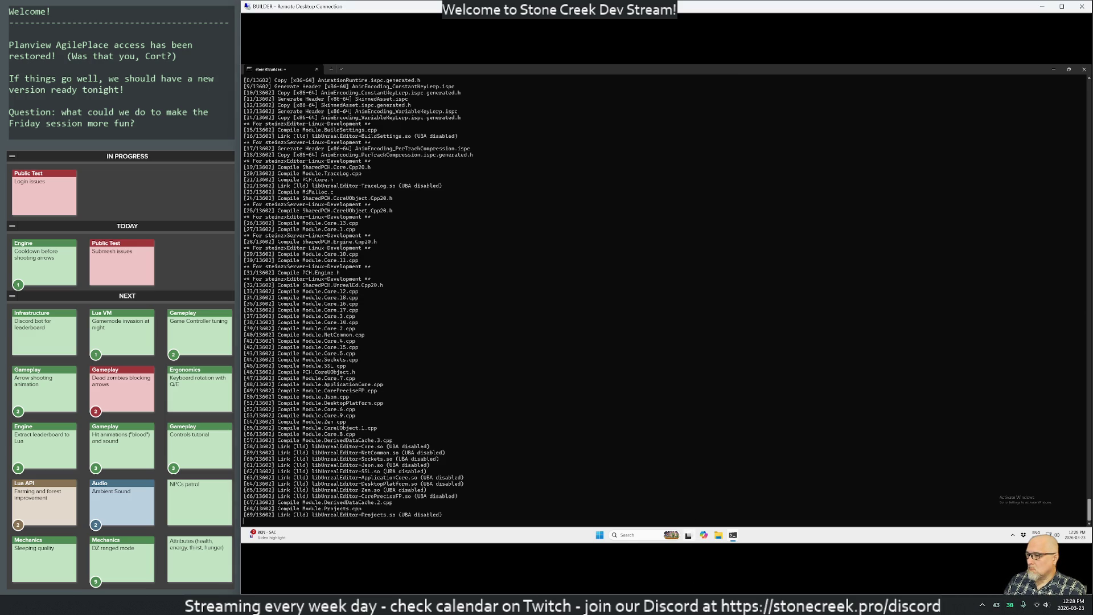
pyautogui.moveTo(508, 606)
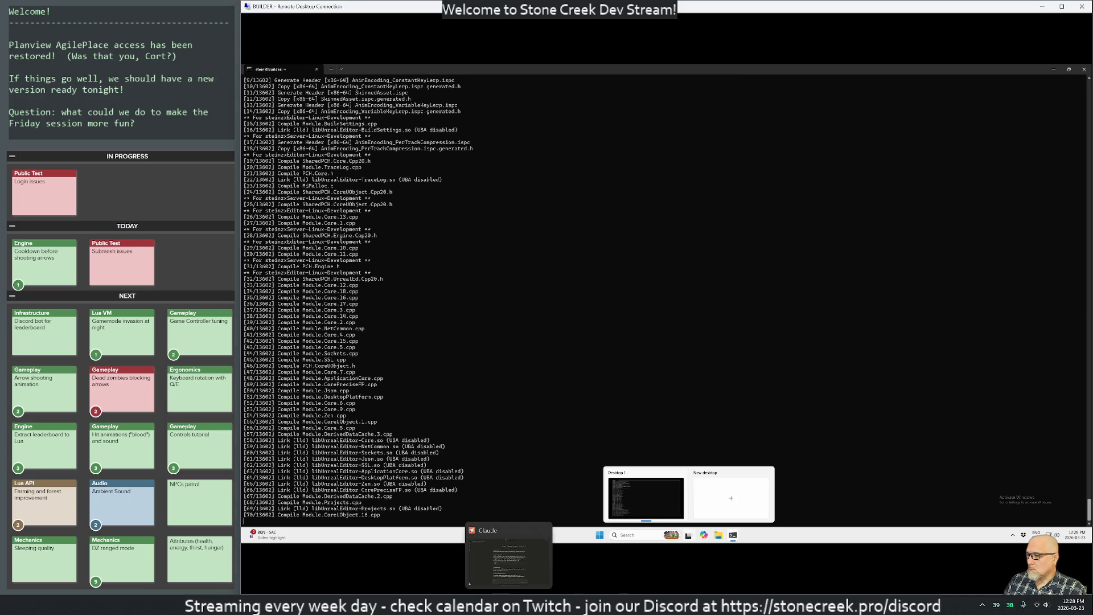
# Step: Launch JetBrains Rider and open the steinzx solution
pyautogui.press('super')
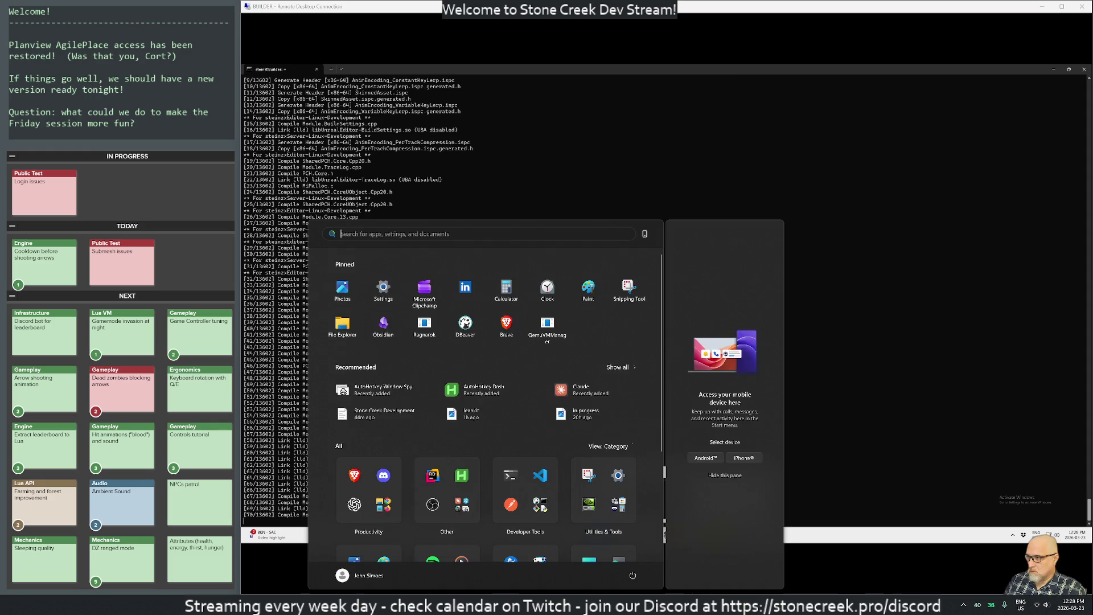
pyautogui.write('rider')
pyautogui.press('Return')
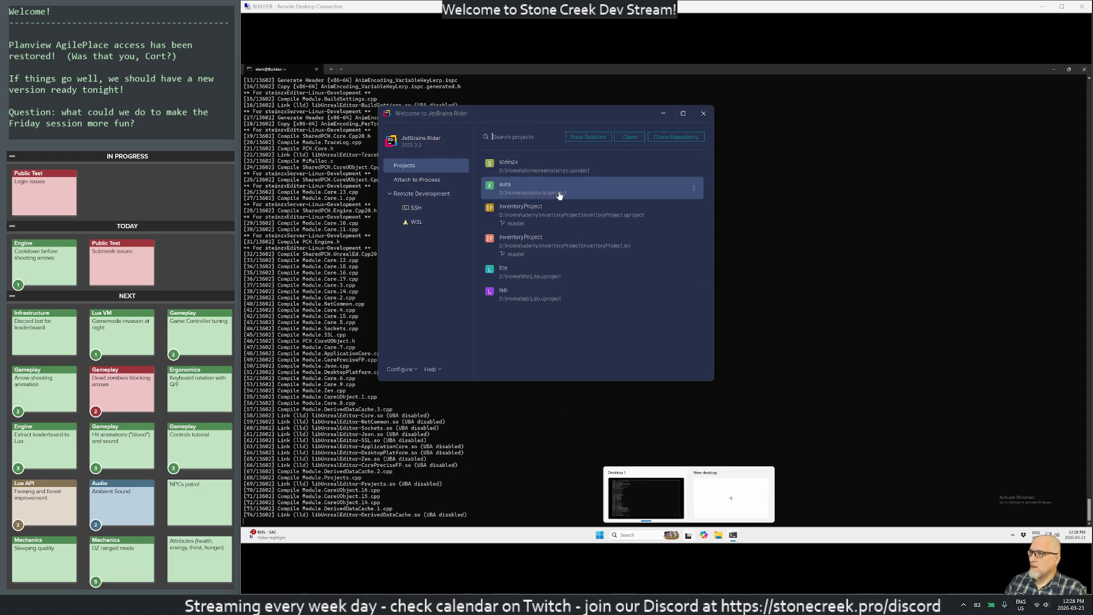
pyautogui.click(609, 164)
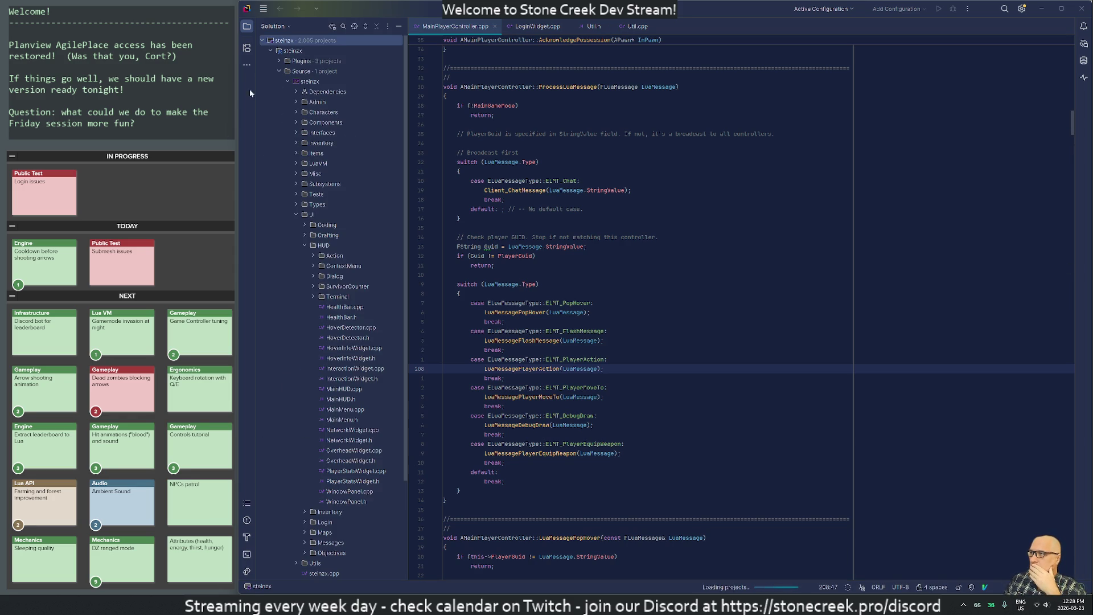
# Step: Open Rider's Settings on the installed Plugins page
pyautogui.click(265, 14)
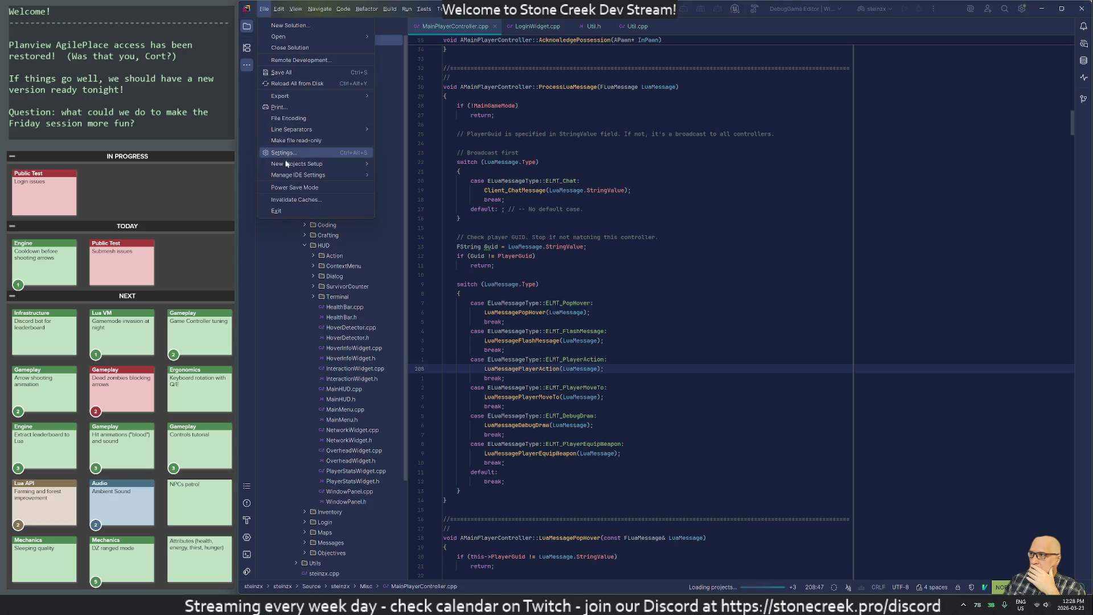
pyautogui.click(282, 158)
pyautogui.hotkey('ctrl', 'alt', 's')
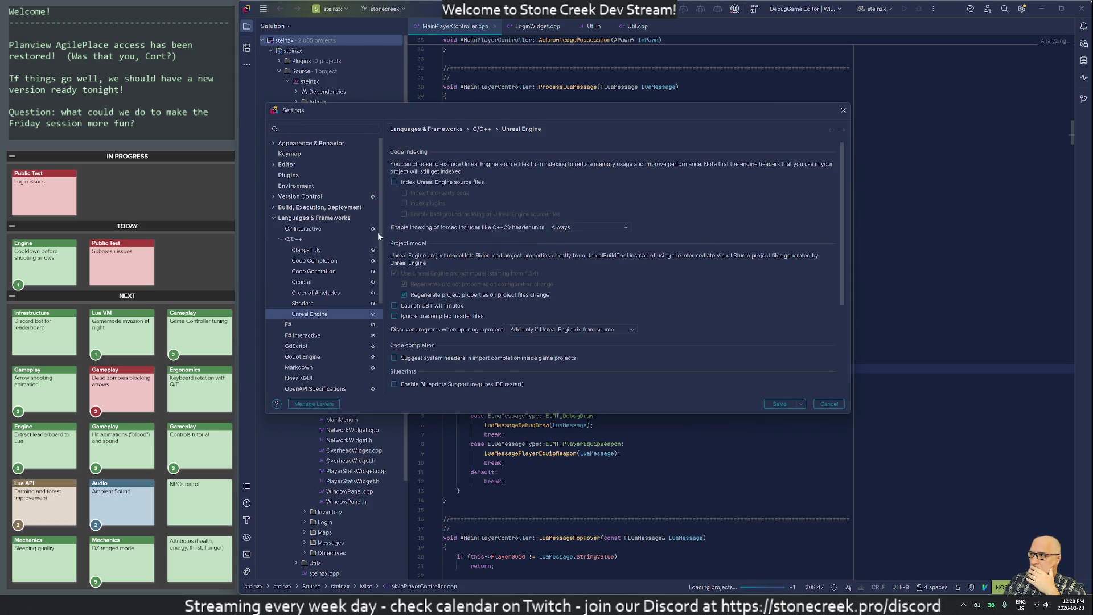
pyautogui.scroll(-5, 327, 326)
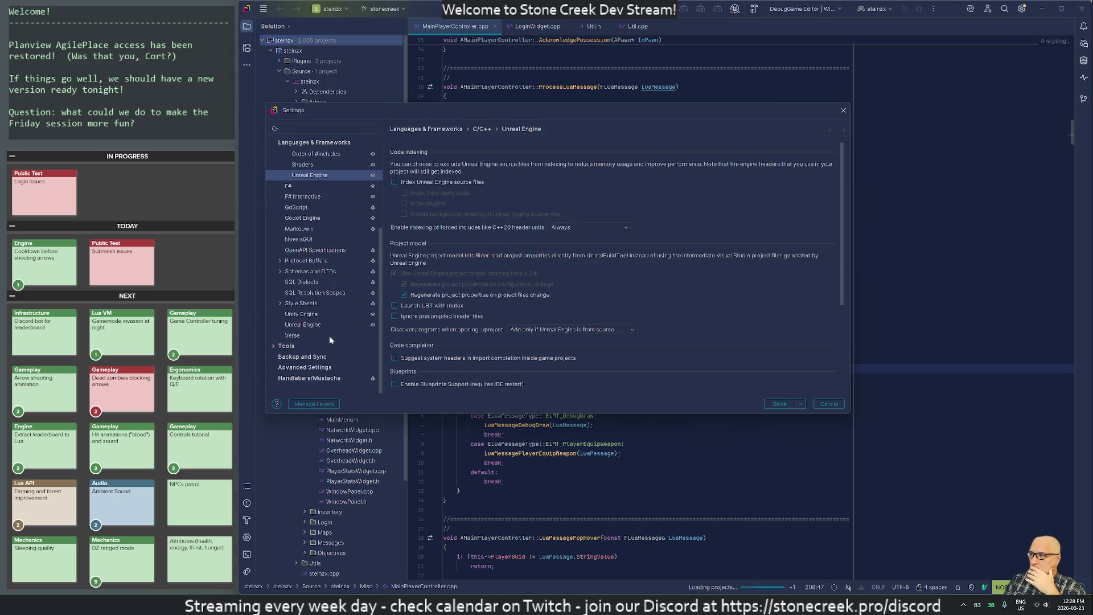
pyautogui.scroll(5, 316, 340)
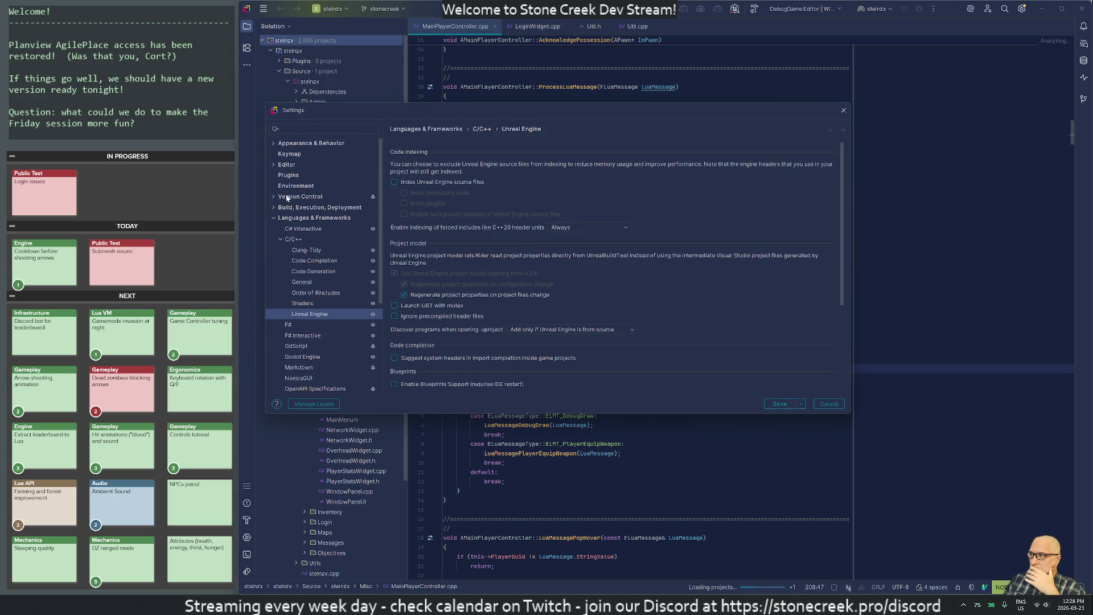
pyautogui.click(288, 176)
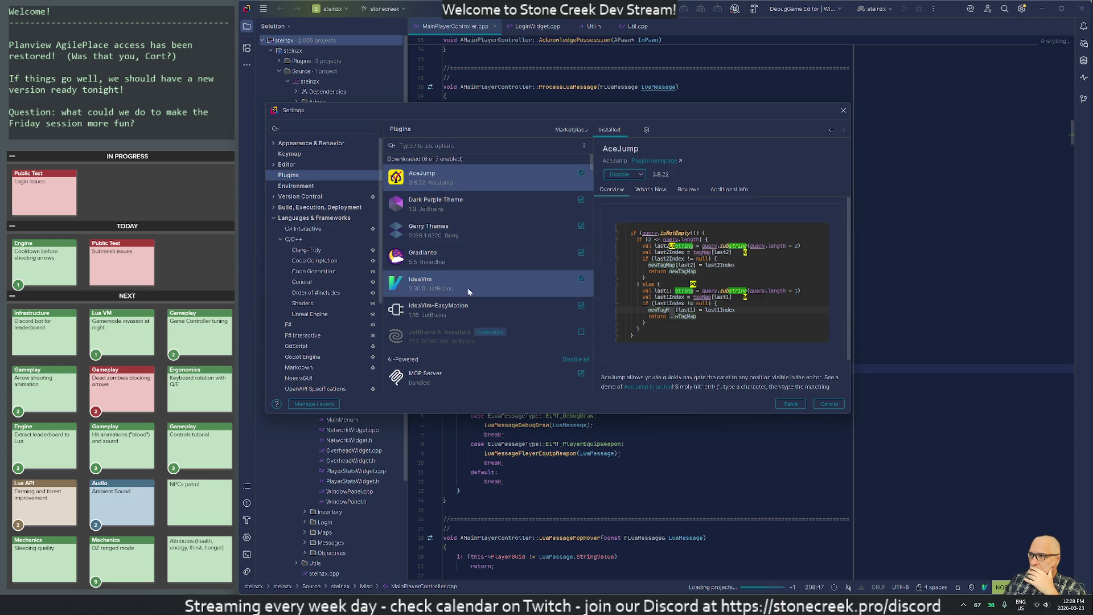
# Step: Disable Database Tools and SQL with its dependent Entity Framework Core UI and Database Projects plugins
pyautogui.scroll(-1, 472, 302)
pyautogui.scroll(-1, 486, 390)
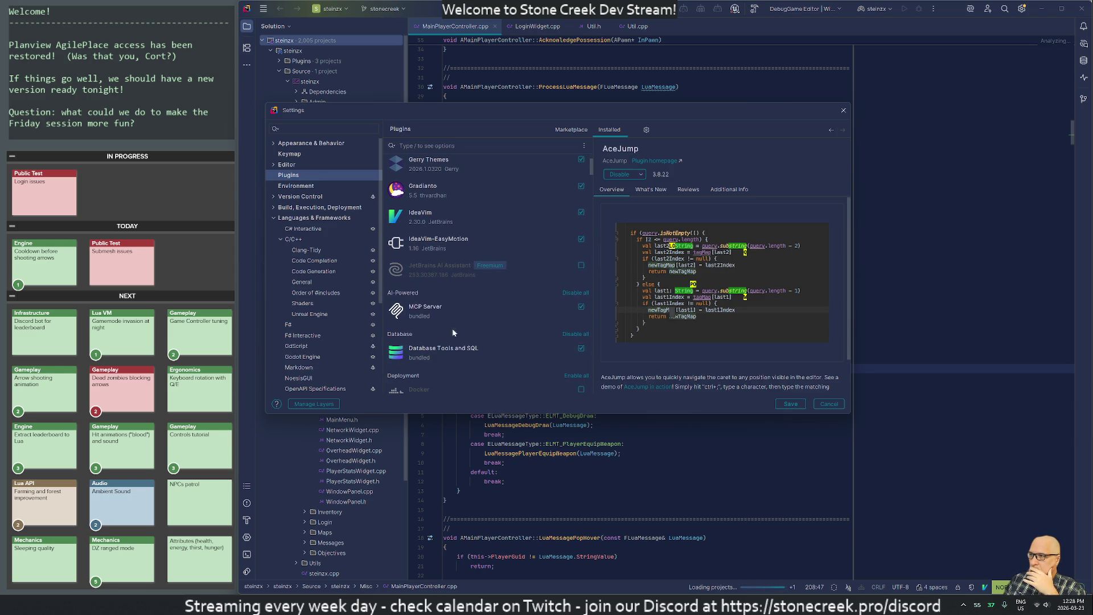
pyautogui.click(438, 316)
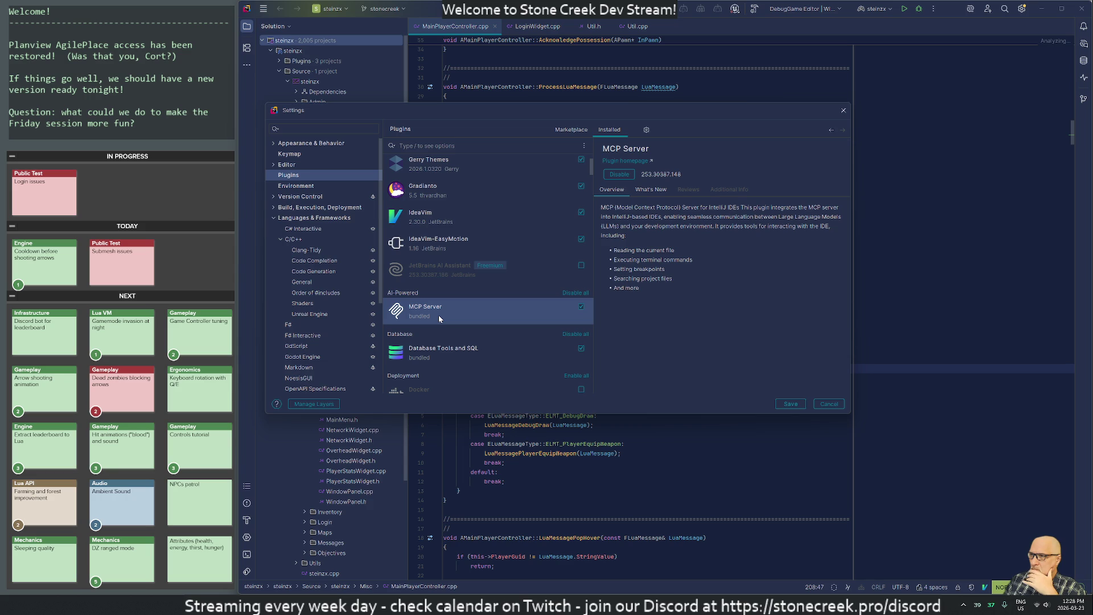
pyautogui.scroll(-1, 438, 315)
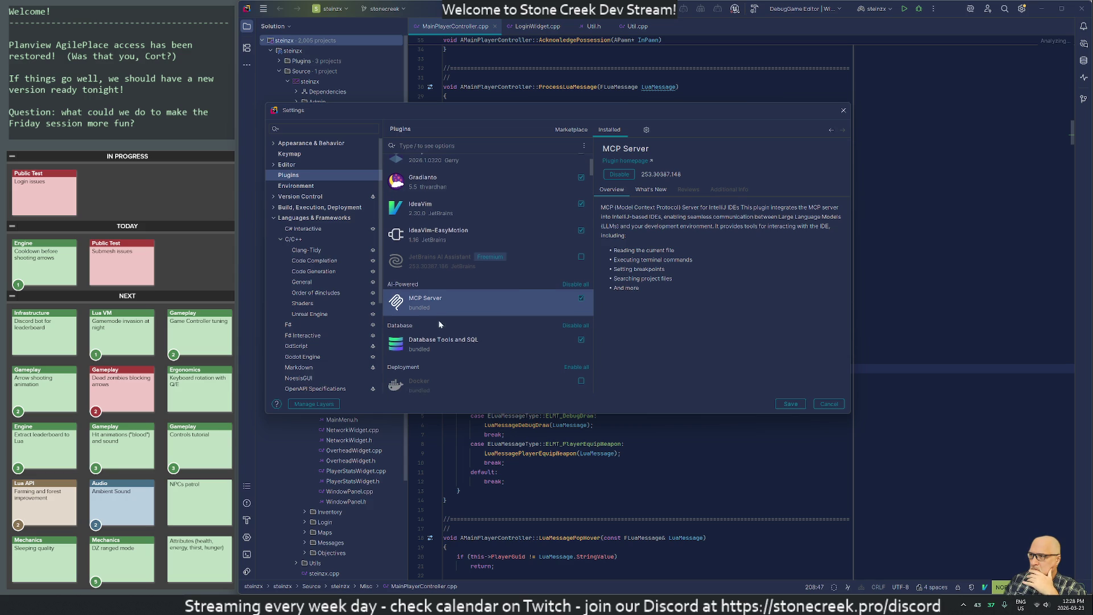
pyautogui.scroll(-3, 438, 323)
pyautogui.click(435, 308)
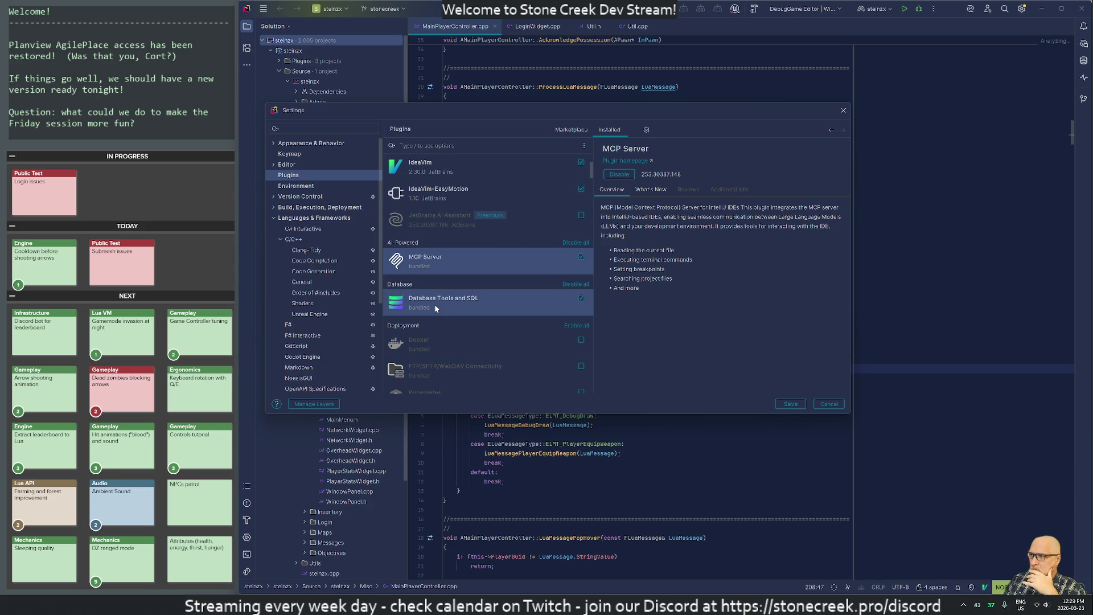
pyautogui.click(581, 298)
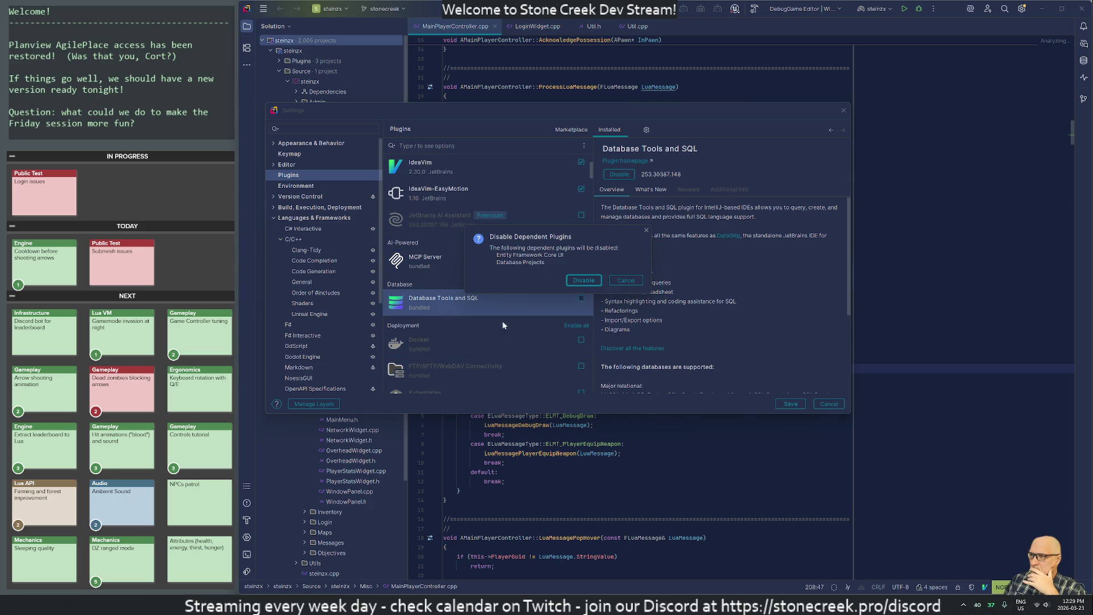
pyautogui.click(584, 281)
pyautogui.scroll(-2, 489, 379)
pyautogui.scroll(-10, 482, 369)
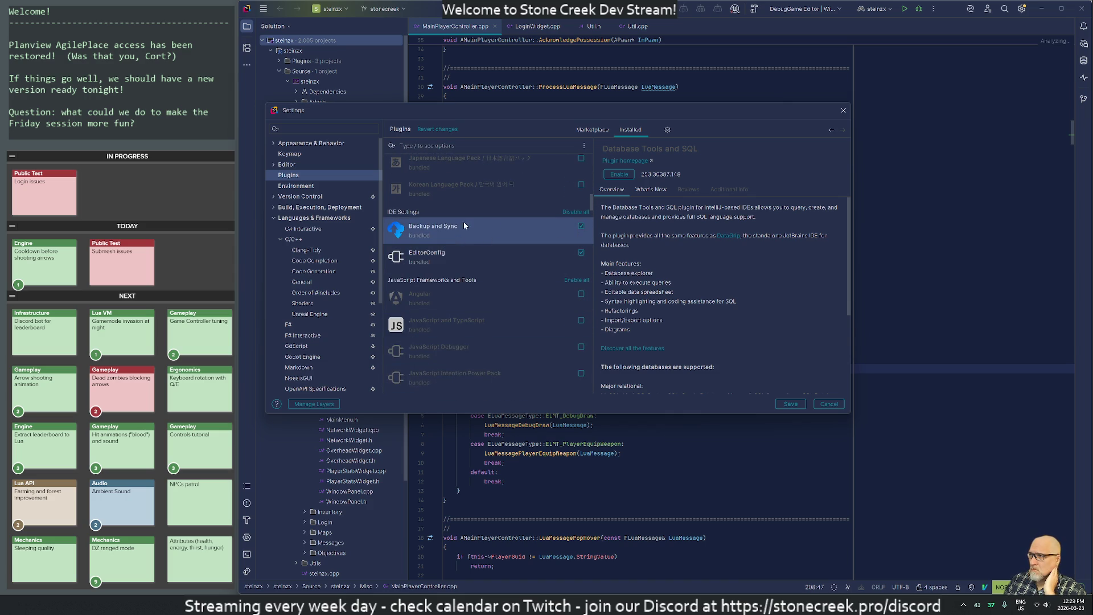
# Step: Disable the Backup and Sync and F# Support plugins
pyautogui.click(581, 226)
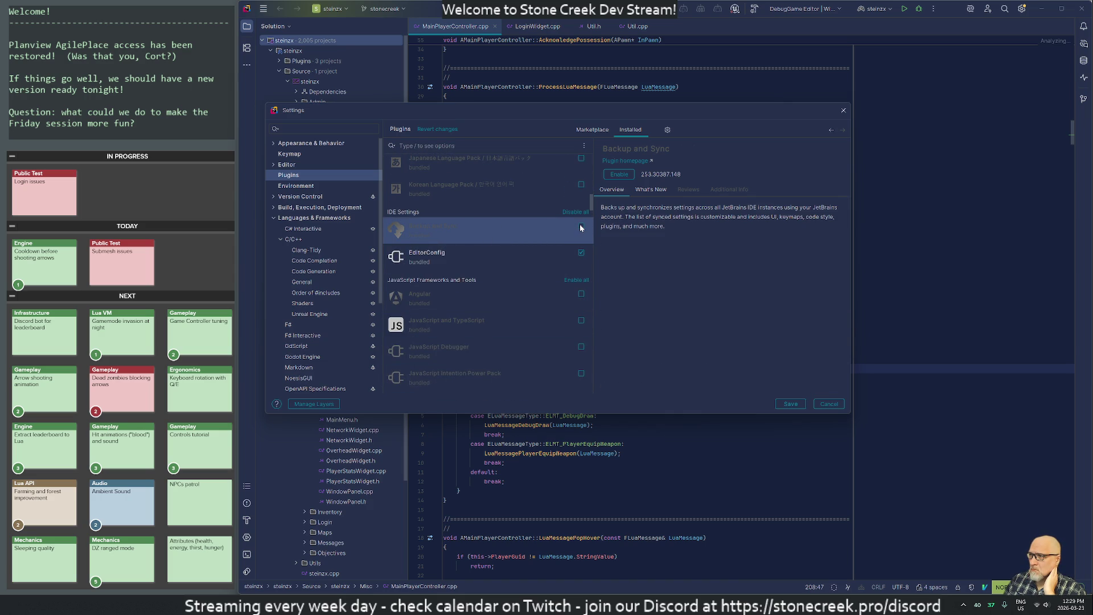
pyautogui.click(459, 255)
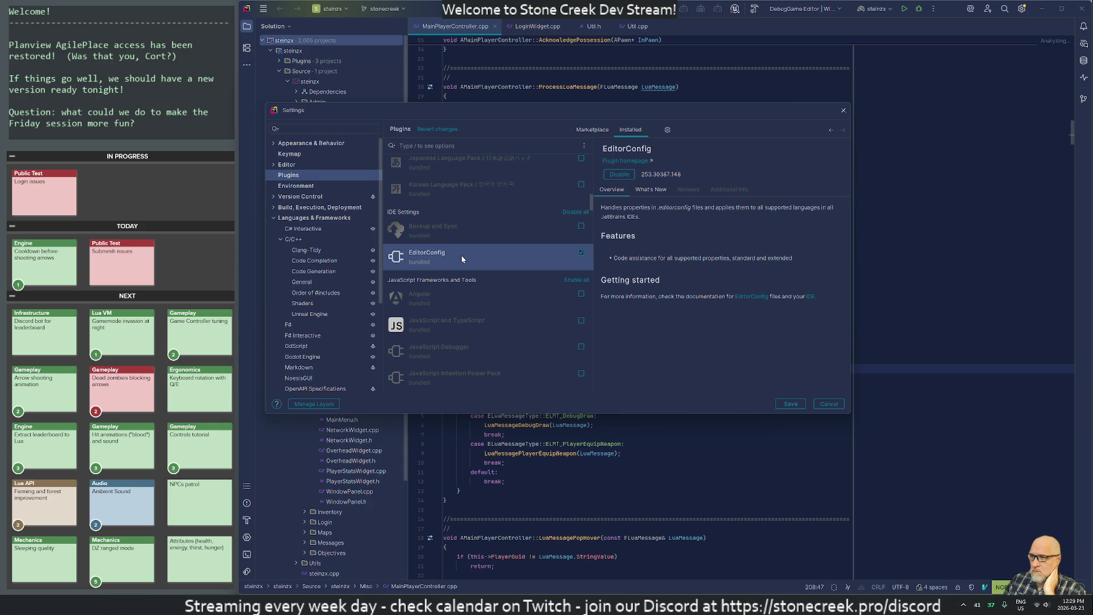
pyautogui.scroll(-3, 482, 371)
pyautogui.scroll(-15, 482, 371)
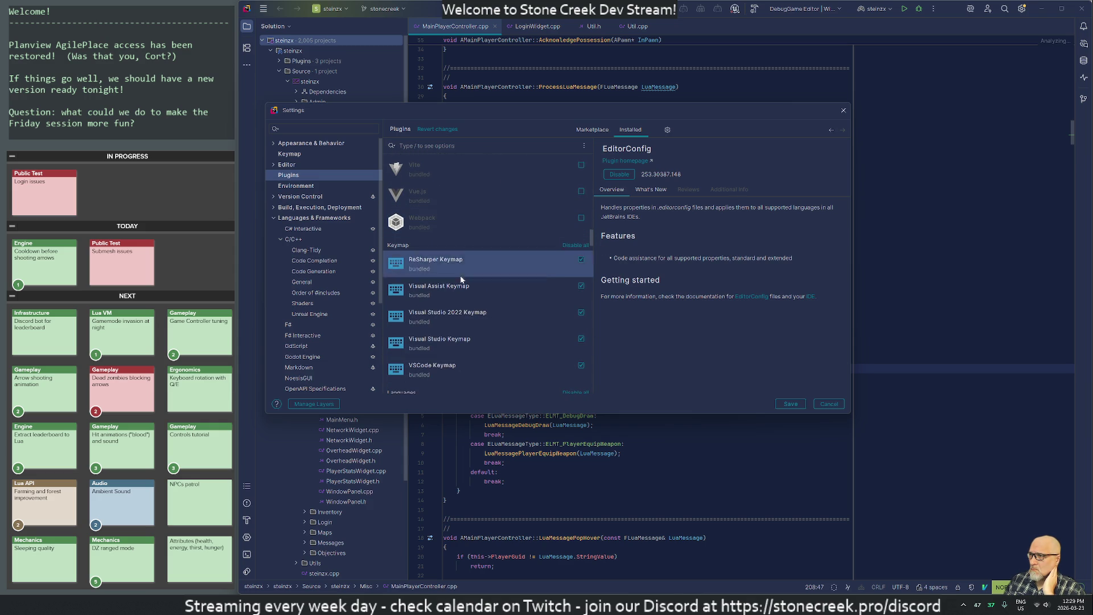
pyautogui.scroll(-2, 472, 293)
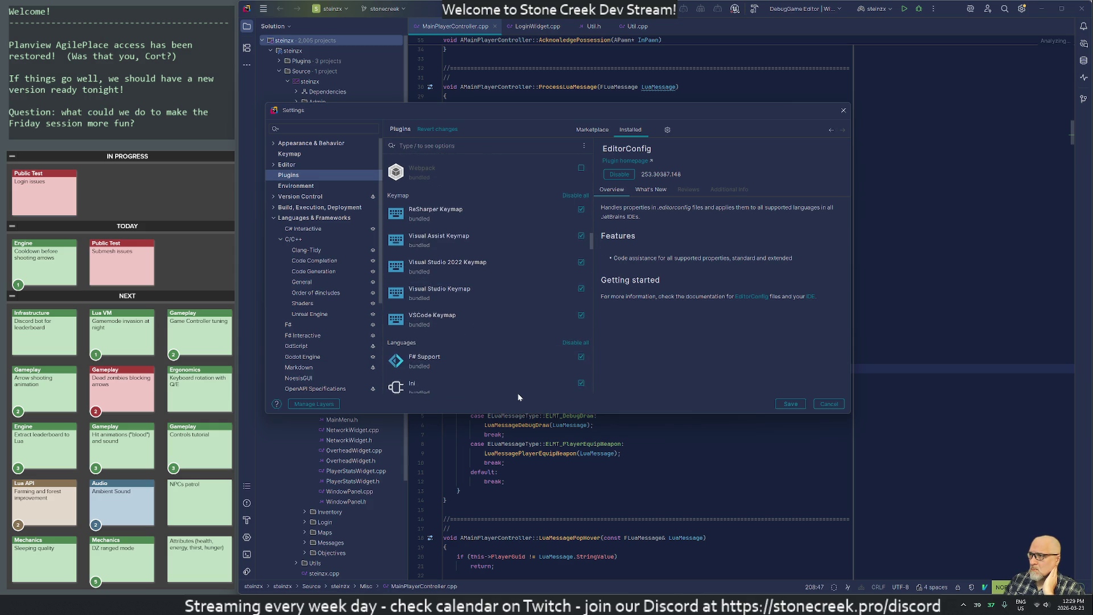
pyautogui.scroll(-3, 515, 378)
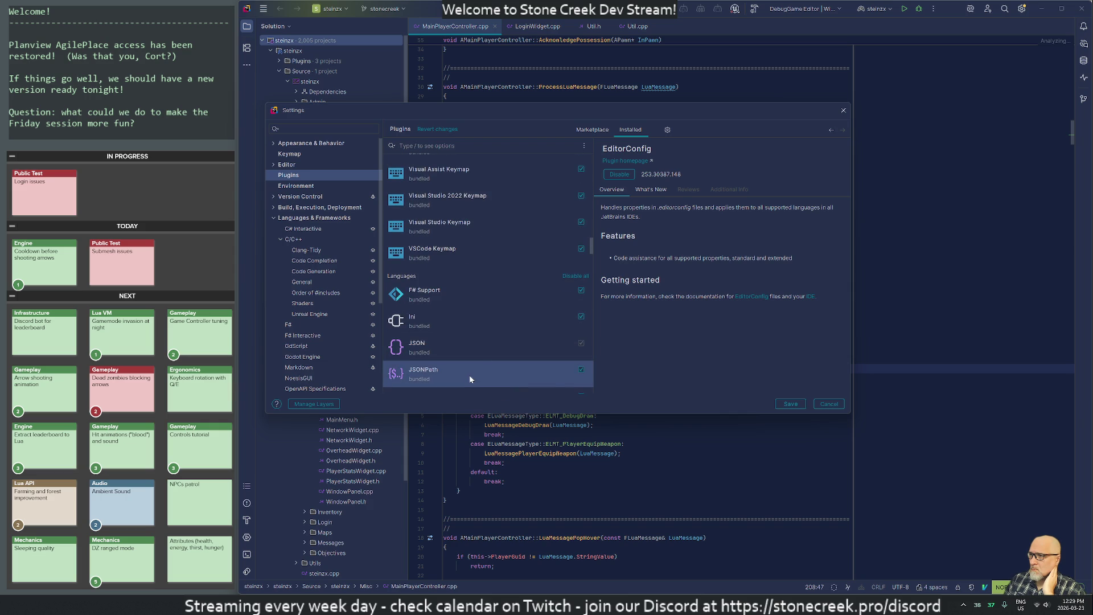
pyautogui.click(582, 291)
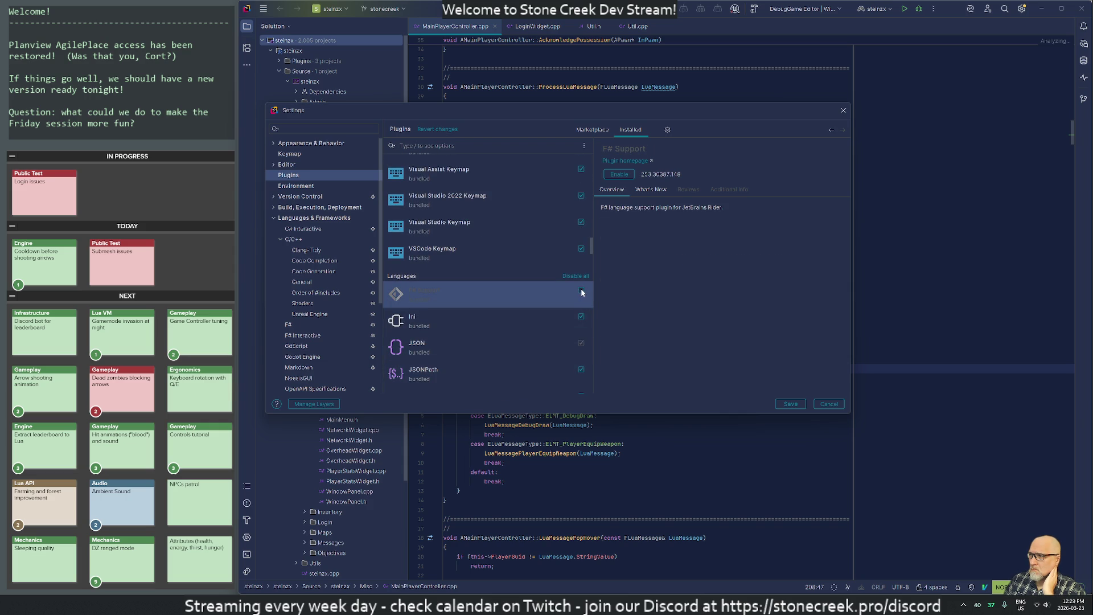
# Step: Turn off Endpoints and start disabling HTTP Client, prompting about dependent OpenAPI Specifications
pyautogui.scroll(-3, 565, 332)
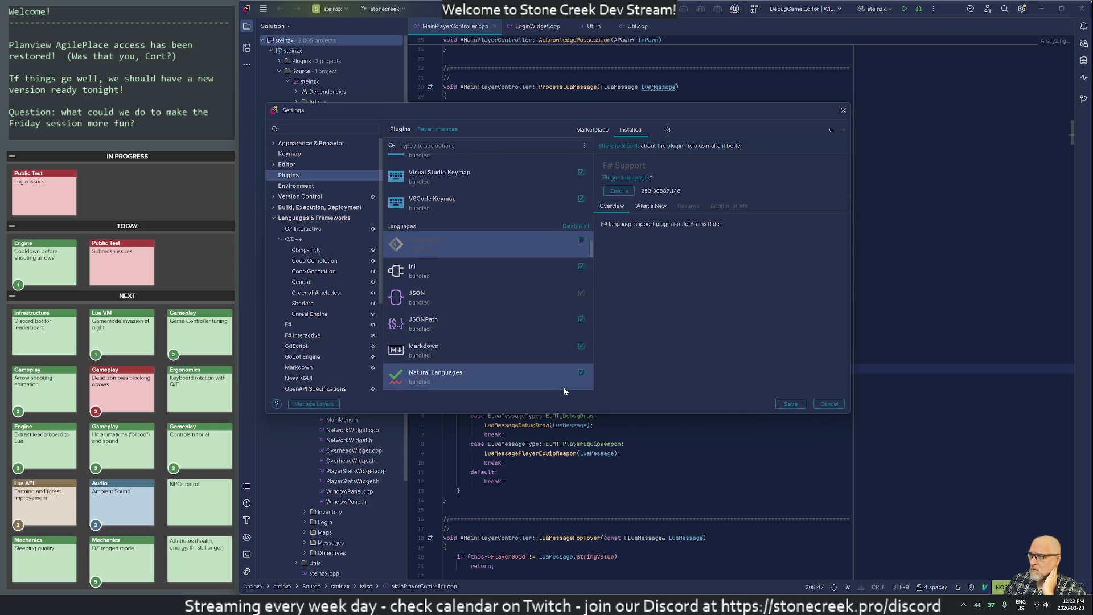
pyautogui.scroll(-3, 555, 383)
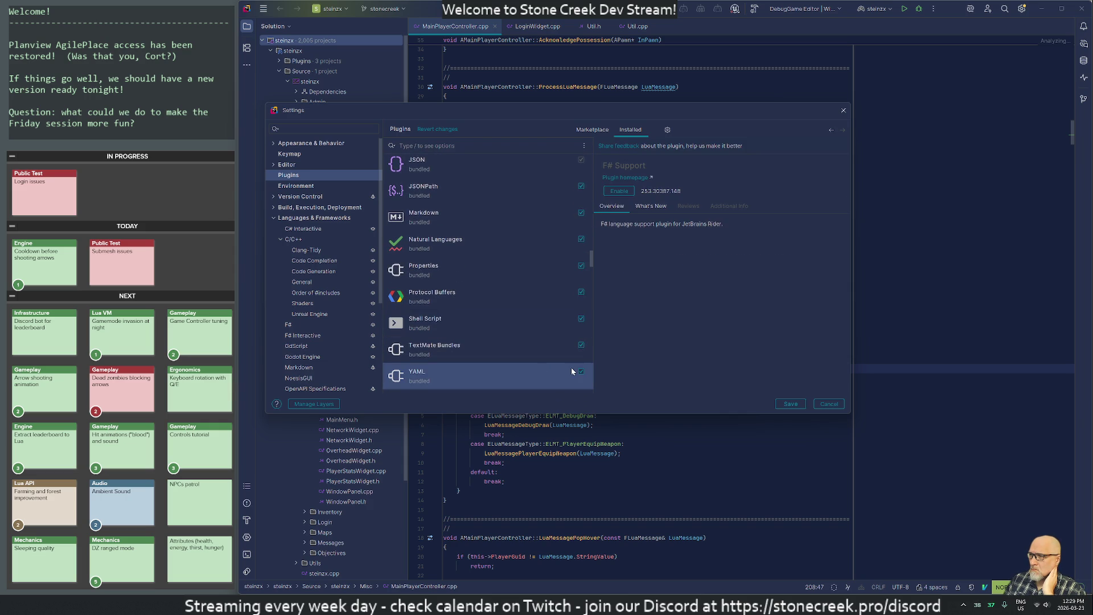
pyautogui.scroll(-4, 567, 364)
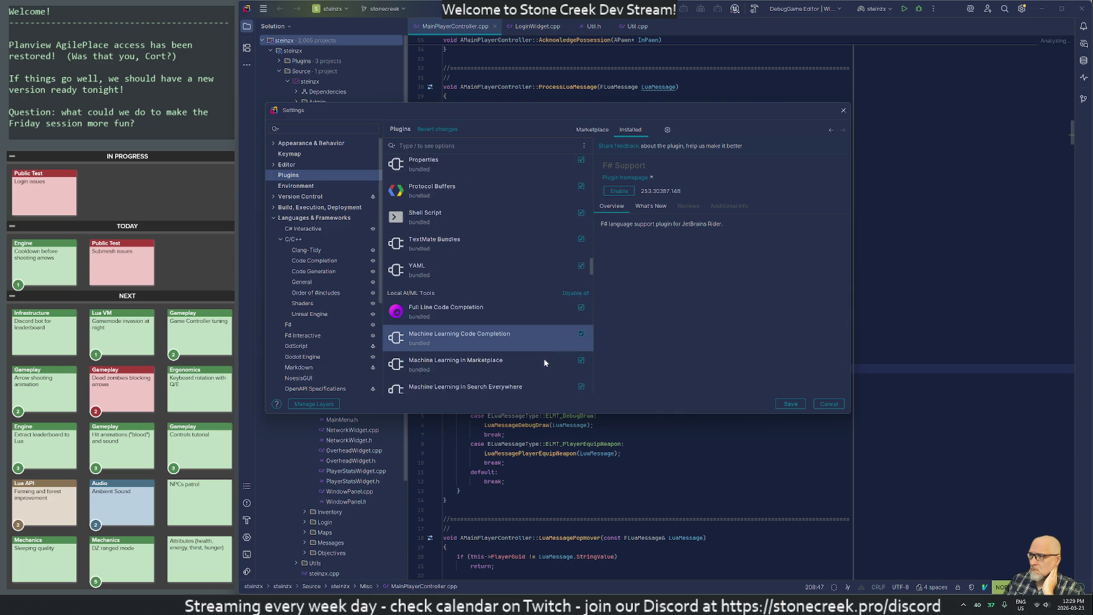
pyautogui.click(514, 304)
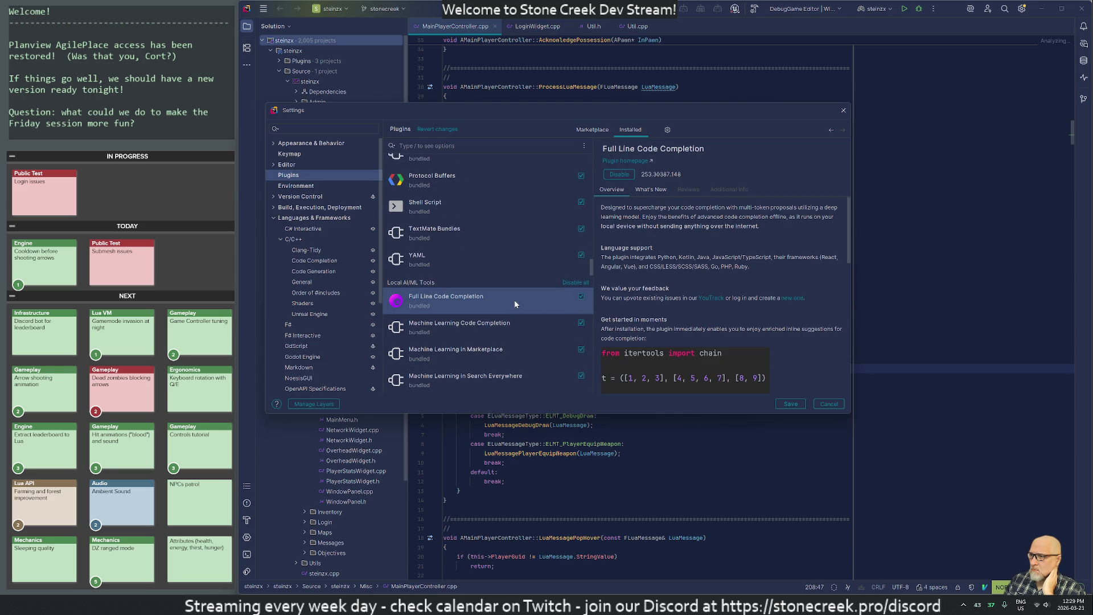
pyautogui.scroll(-1, 520, 312)
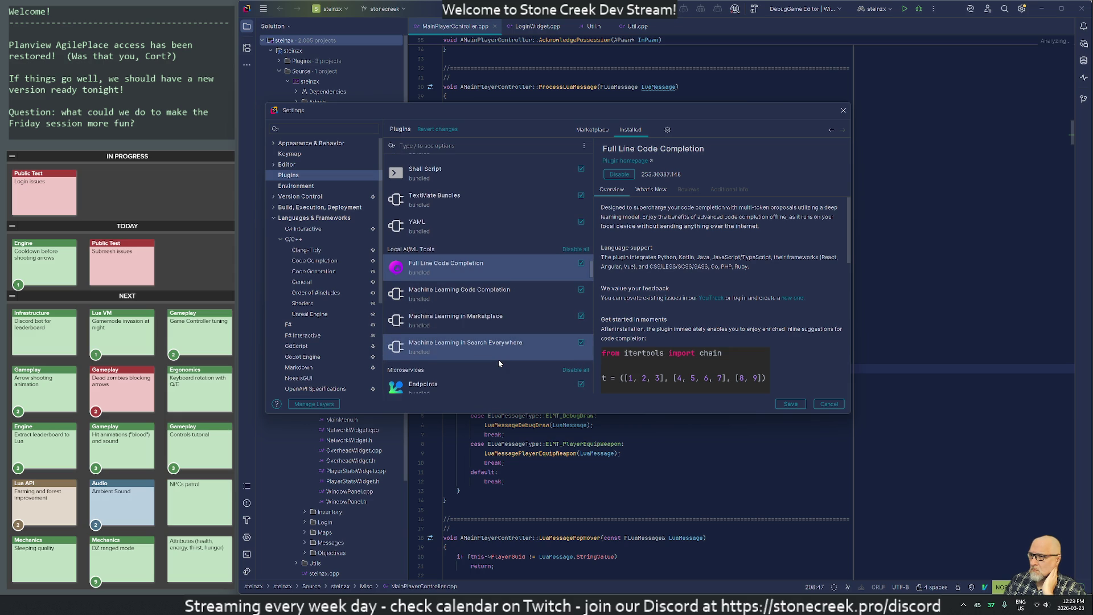
pyautogui.scroll(-1, 497, 360)
pyautogui.scroll(-3, 515, 325)
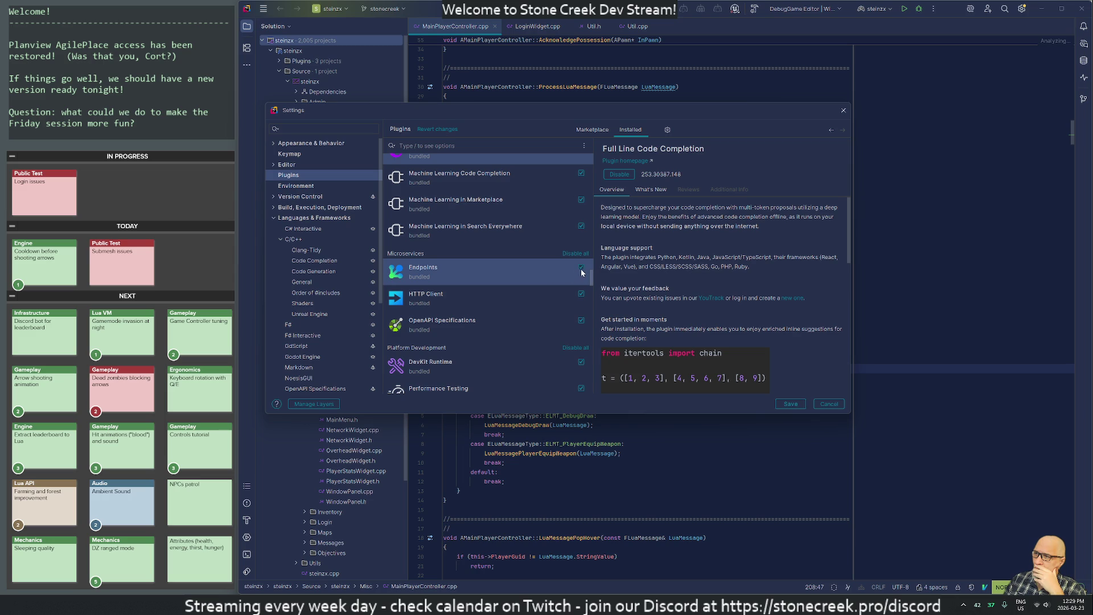
pyautogui.click(581, 294)
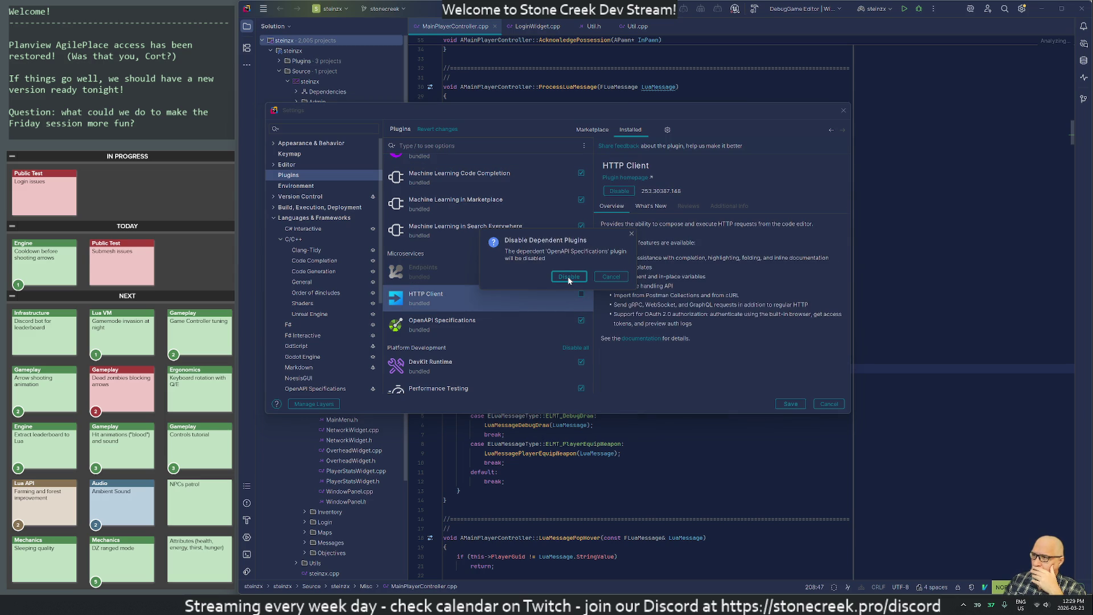
# Step: Confirm disabling OpenAPI Specifications, then disable the DevKit Runtime and Code With Me plugins
pyautogui.click(569, 277)
pyautogui.scroll(-4, 500, 392)
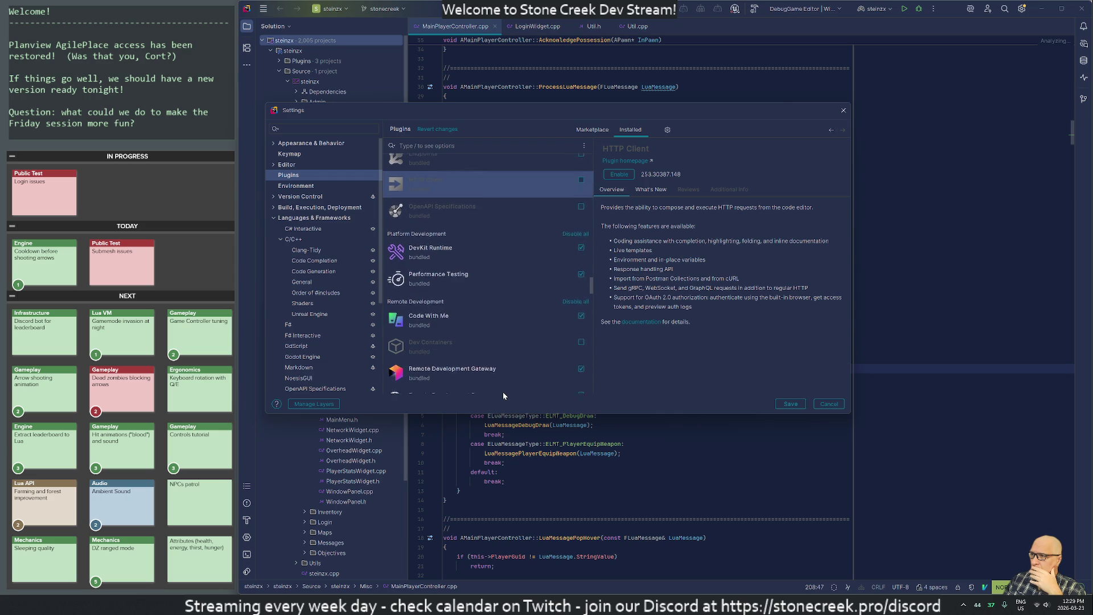
pyautogui.click(492, 251)
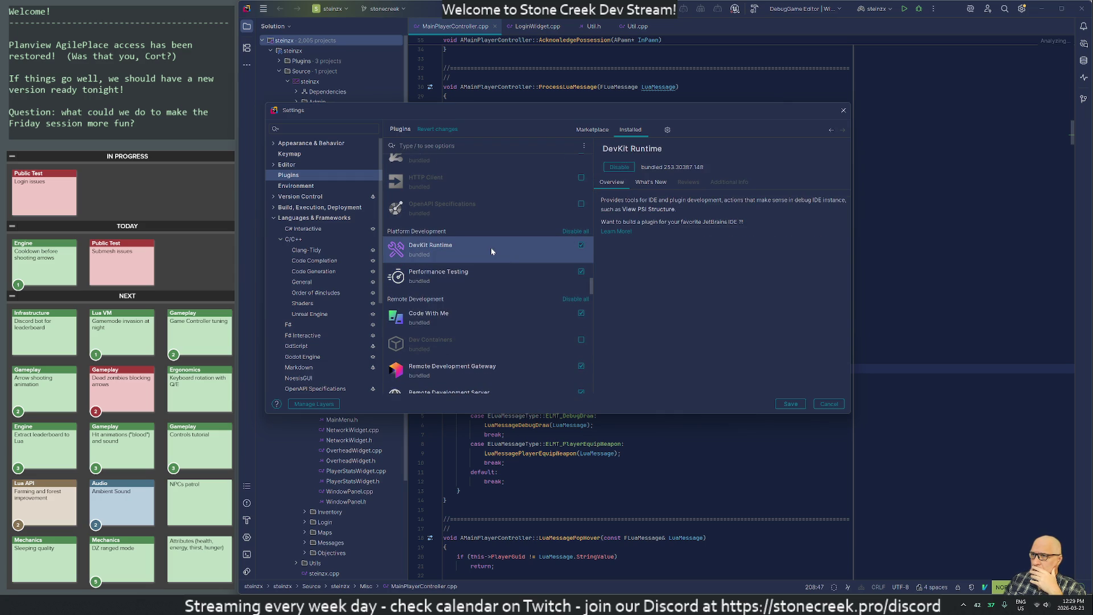
pyautogui.click(581, 246)
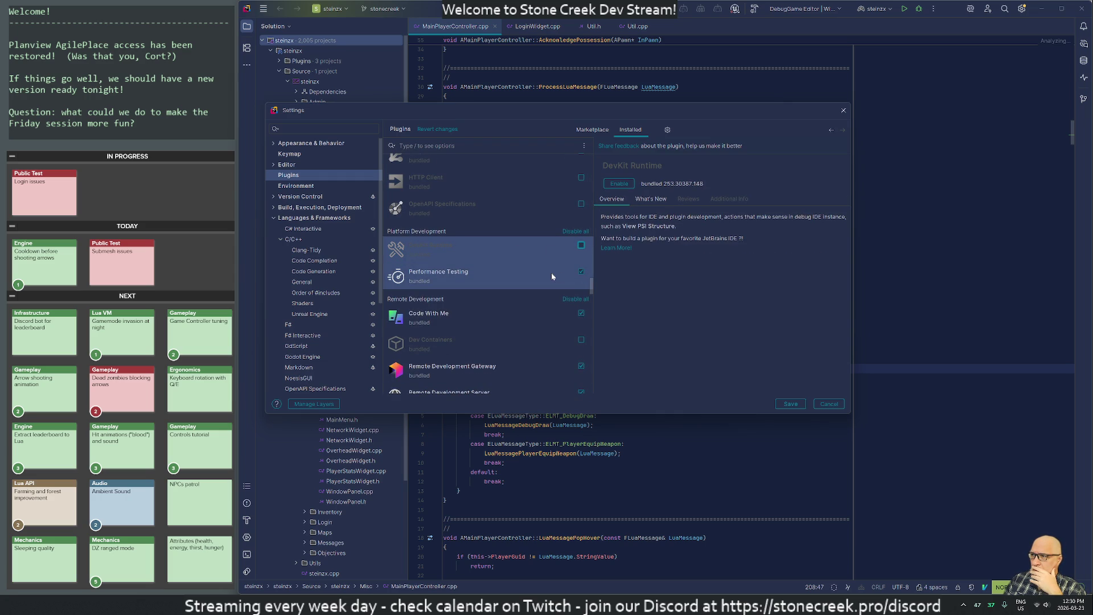
pyautogui.scroll(-3, 535, 302)
pyautogui.click(508, 270)
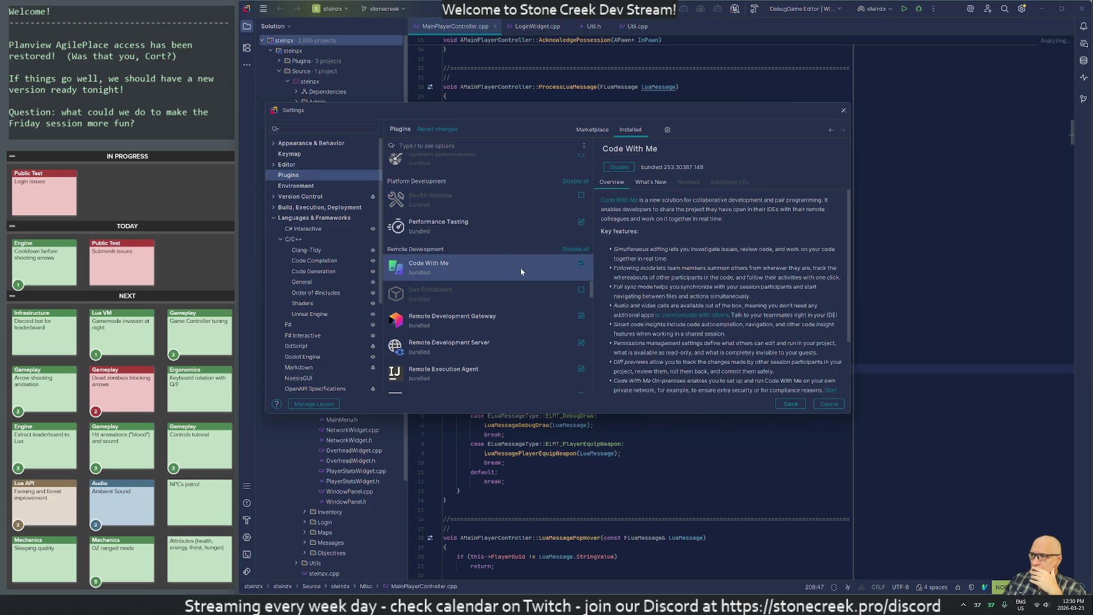
pyautogui.click(581, 263)
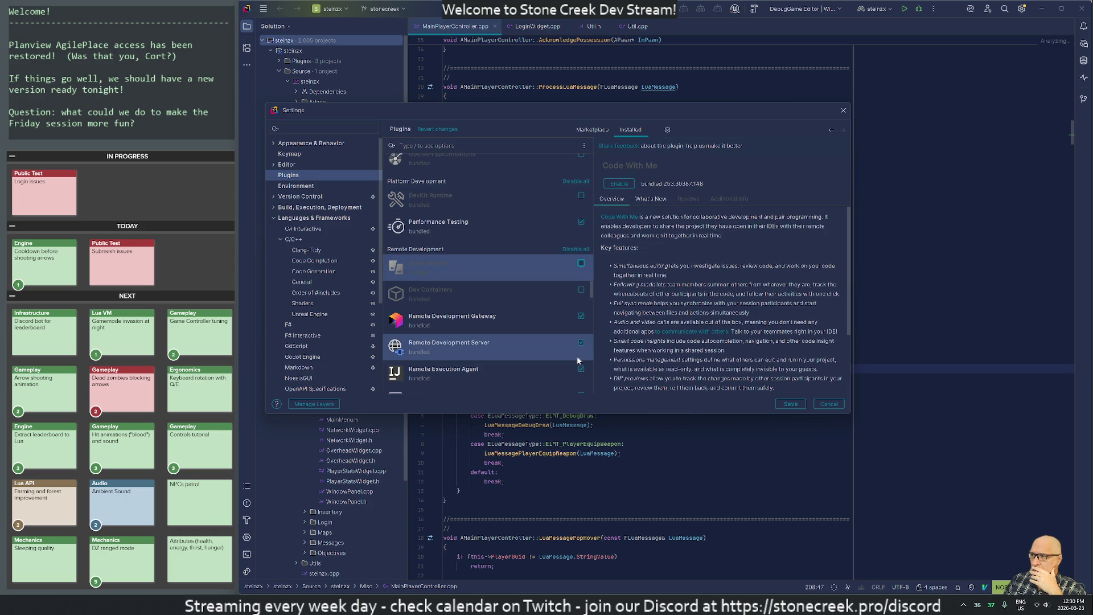
# Step: Disable Remote Development Gateway, Remote Development Server, Remote Execution Agent and Station plugins
pyautogui.scroll(-4, 575, 356)
pyautogui.click(581, 249)
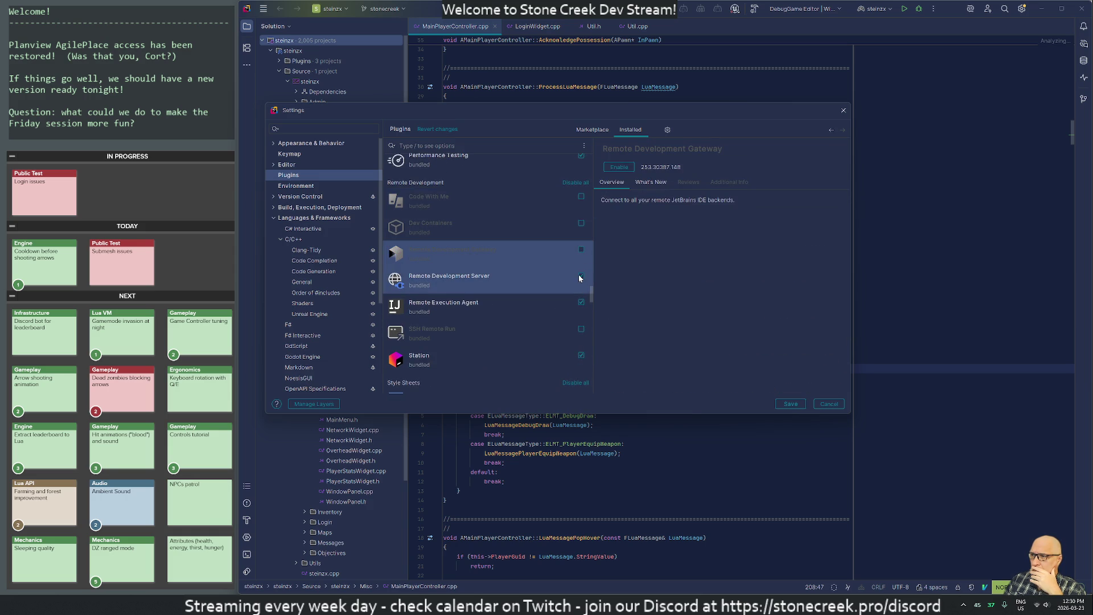
pyautogui.click(580, 277)
pyautogui.click(581, 302)
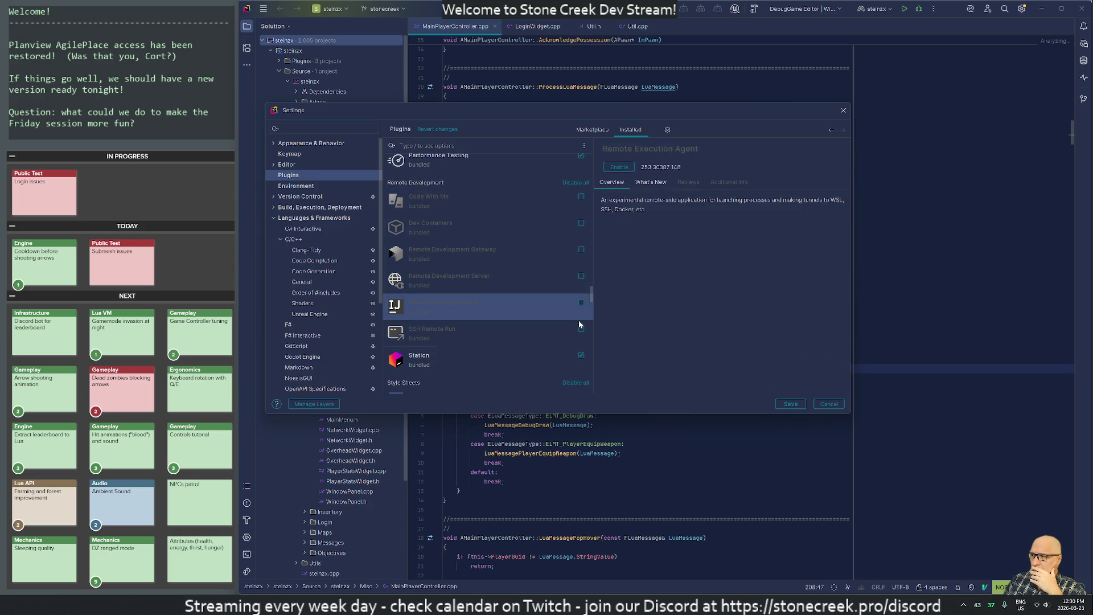
pyautogui.click(581, 355)
# Step: Disable the CSS plugin with its dependents, and the Handlebars/Mustache plugin
pyautogui.scroll(-10, 490, 365)
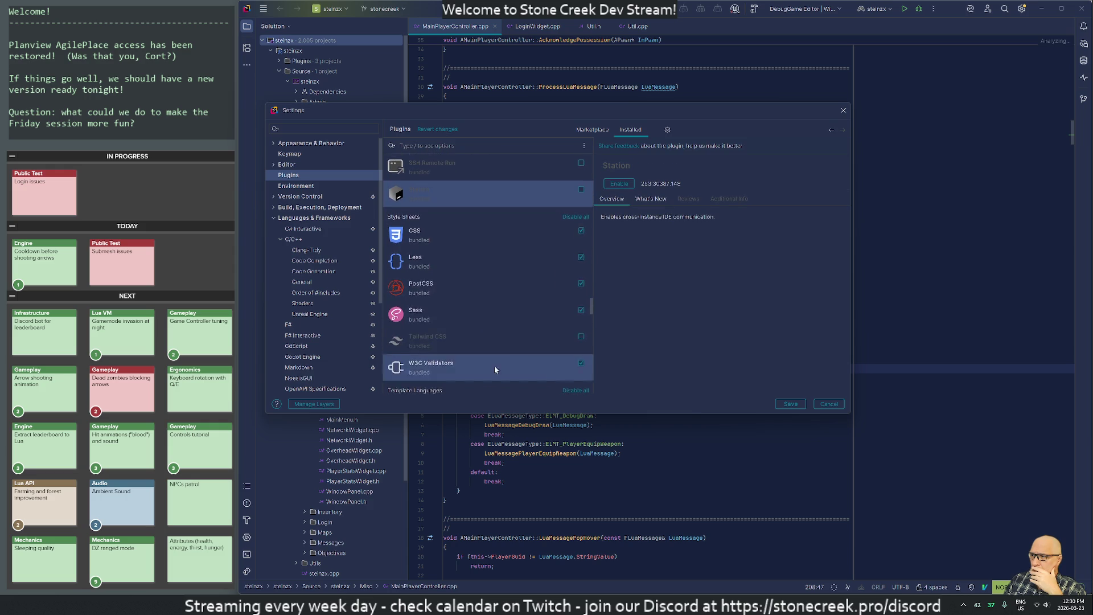
pyautogui.scroll(-2, 558, 279)
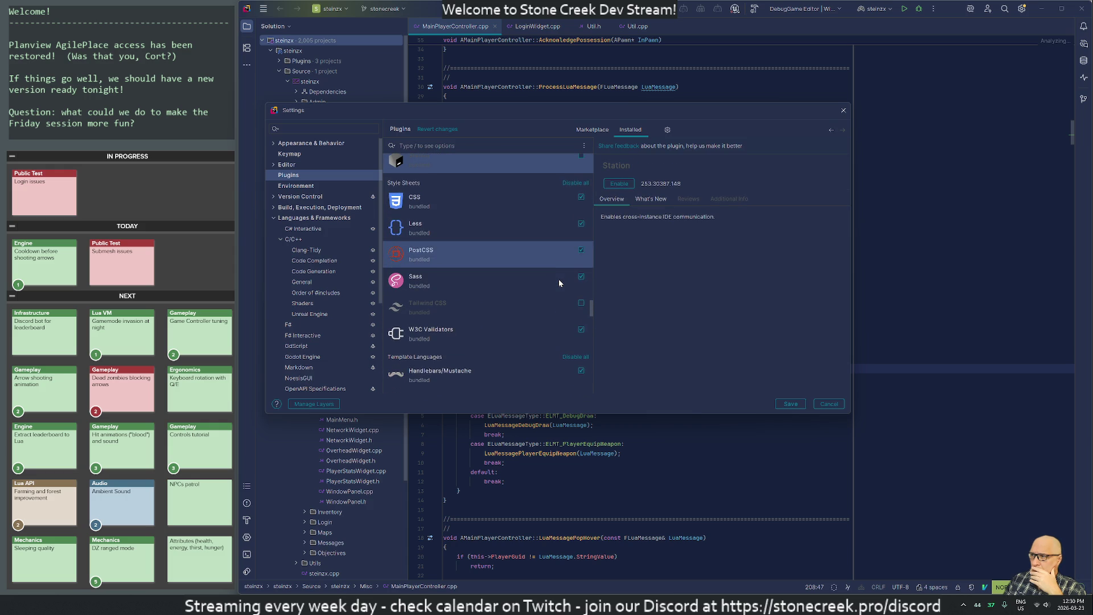
pyautogui.click(581, 198)
pyautogui.click(586, 291)
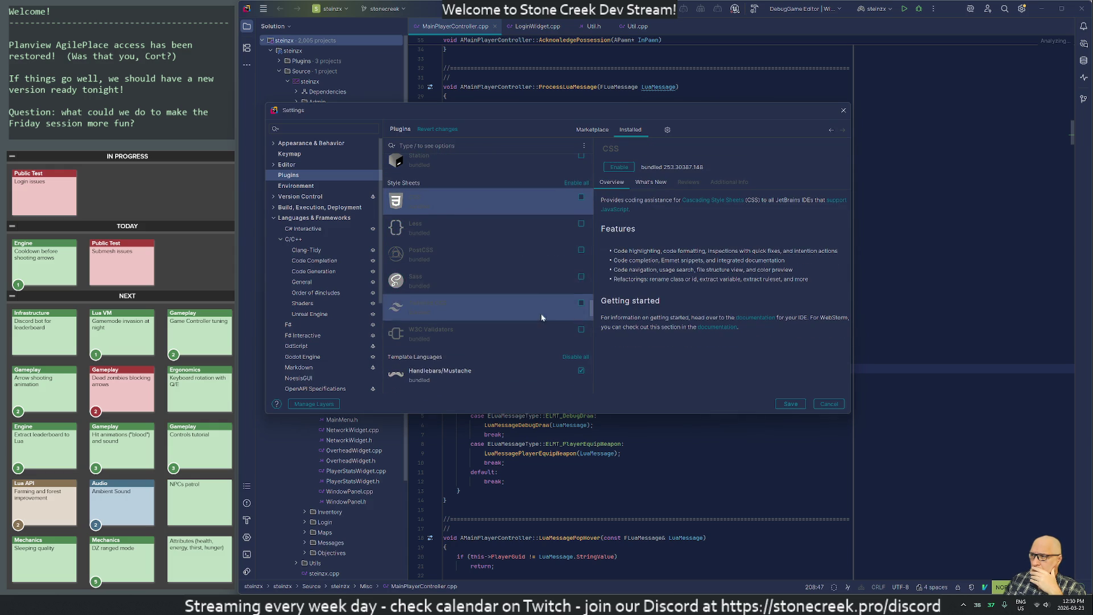
pyautogui.scroll(-9, 592, 291)
pyautogui.click(581, 221)
pyautogui.click(534, 225)
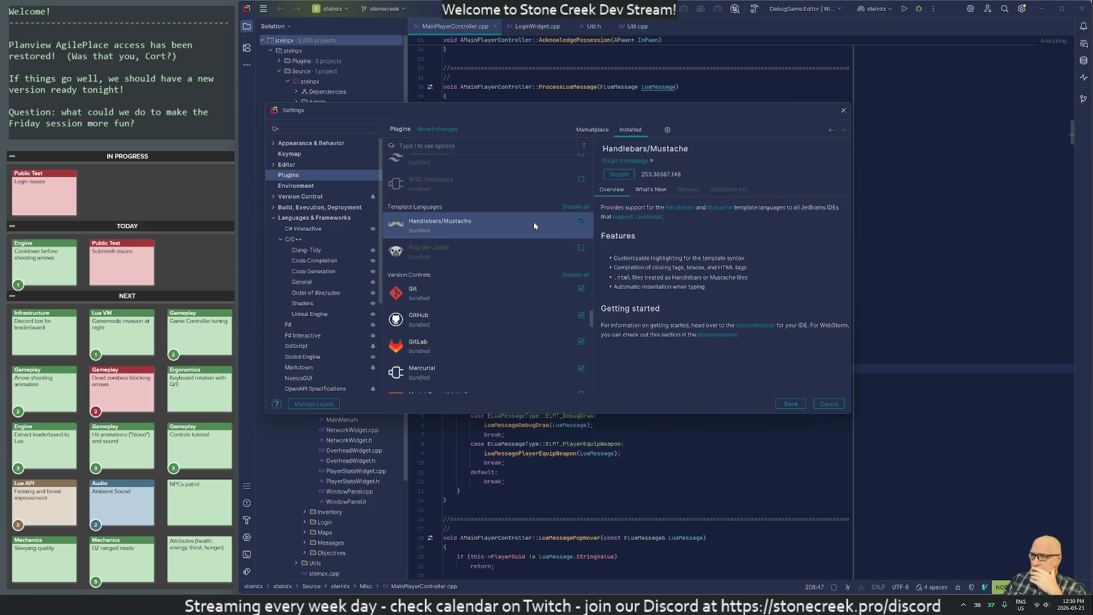
pyautogui.click(581, 221)
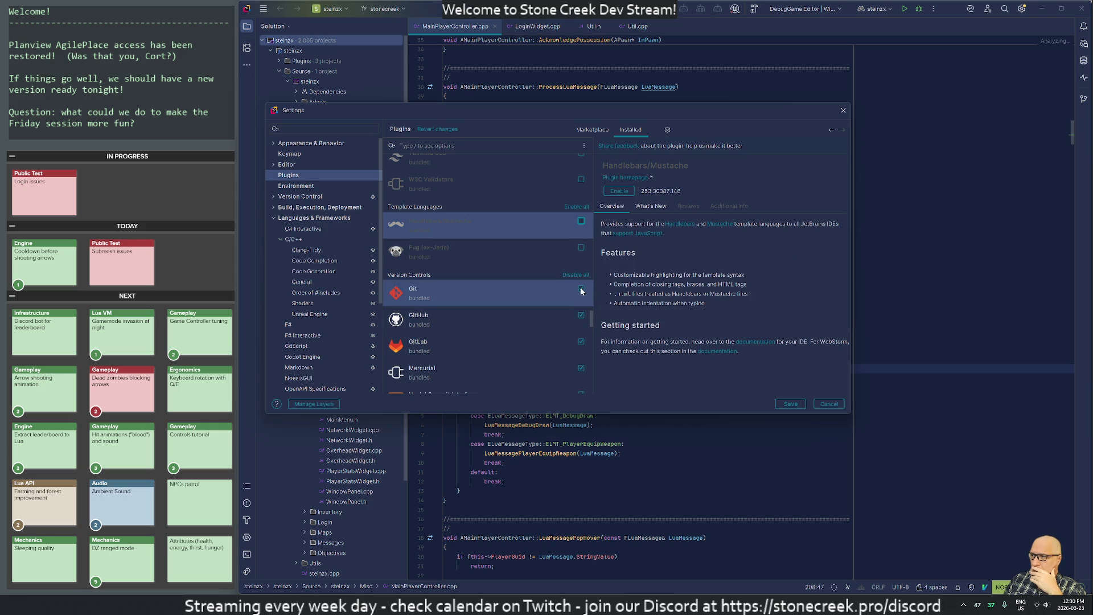
# Step: Disable the GitLab, Mercurial and Subversion plugins
pyautogui.scroll(-3, 558, 330)
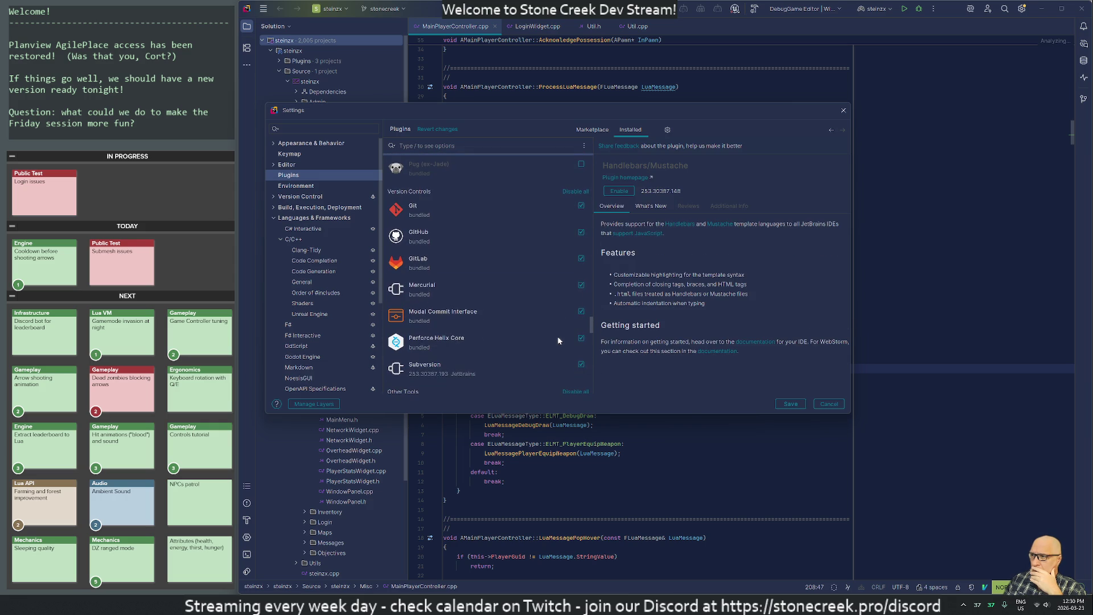
pyautogui.click(582, 259)
pyautogui.click(581, 285)
pyautogui.scroll(-2, 591, 351)
pyautogui.scroll(-2, 591, 351)
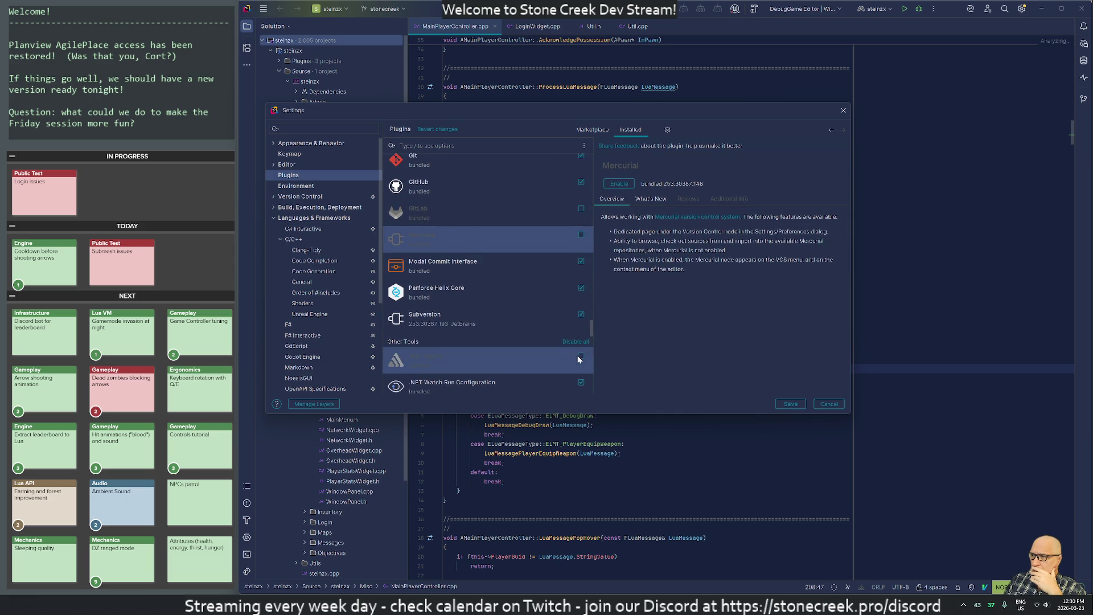
pyautogui.scroll(-3, 576, 350)
pyautogui.click(581, 232)
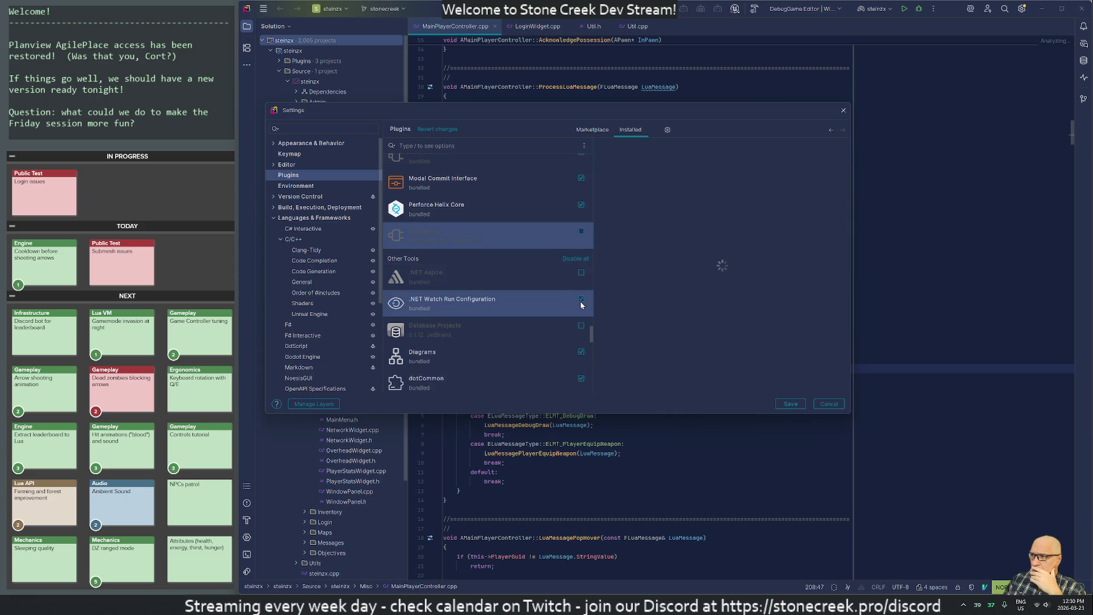
# Step: Disable Godot Support and Godot Support (Technical), including the dependent GdScript plugin
pyautogui.scroll(-1, 581, 305)
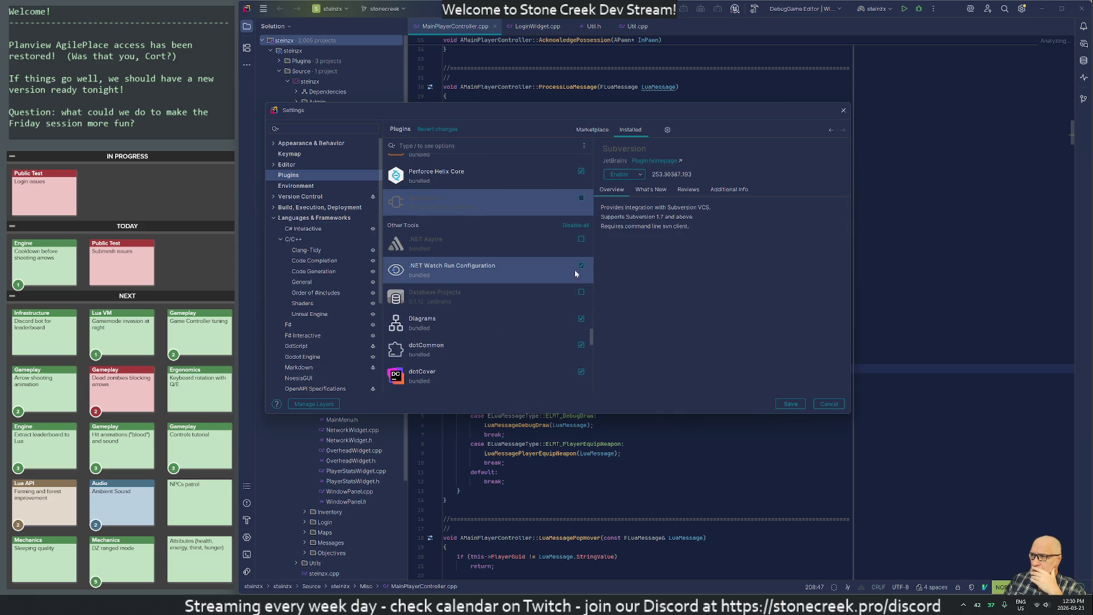
pyautogui.scroll(-8, 582, 282)
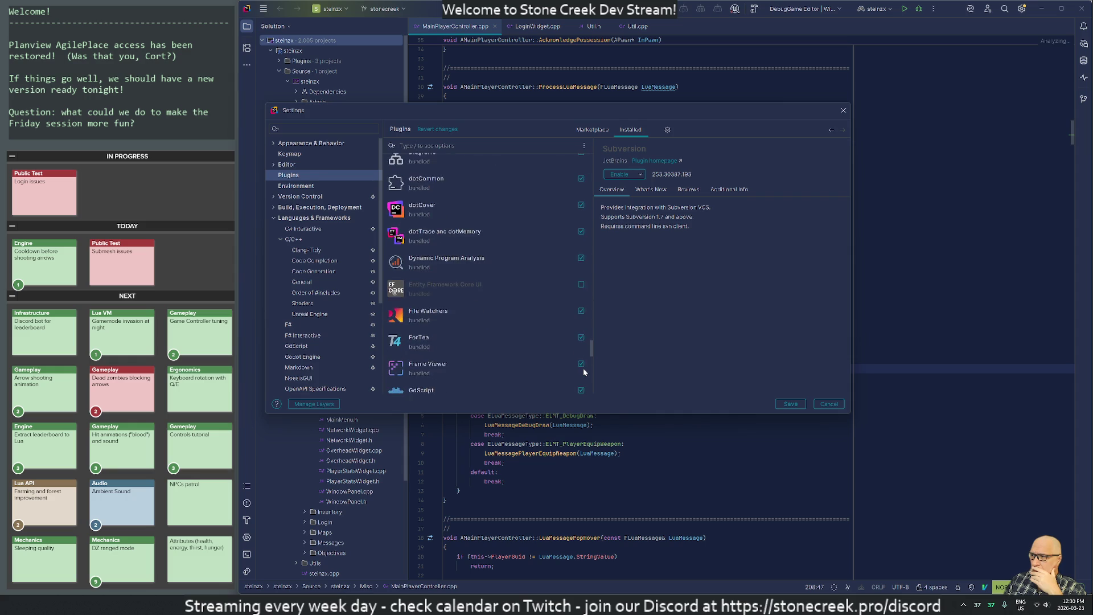
pyautogui.scroll(-3, 582, 368)
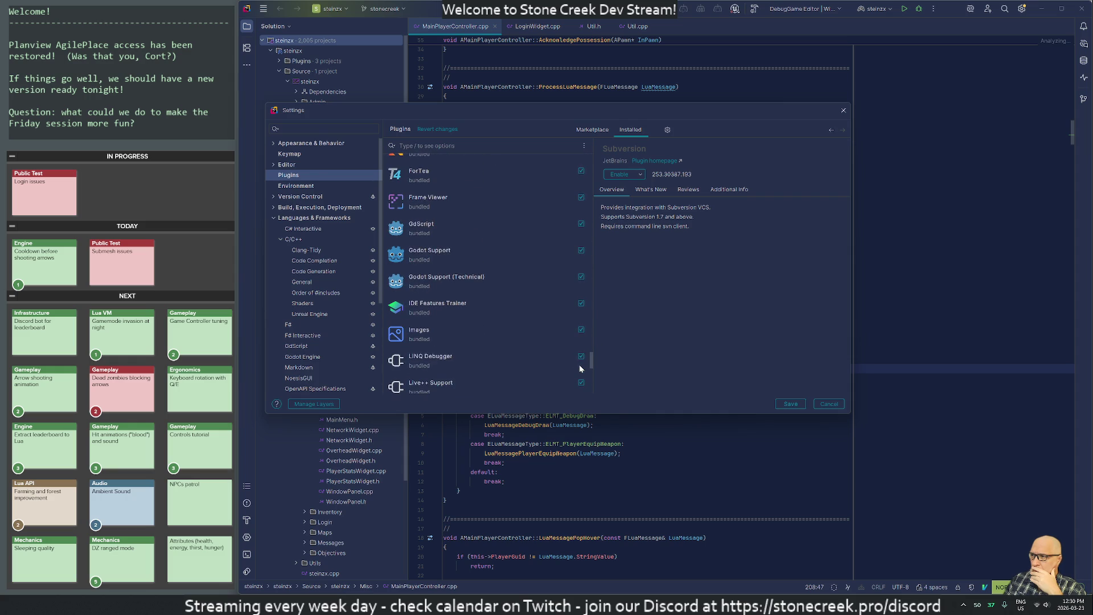
pyautogui.click(581, 250)
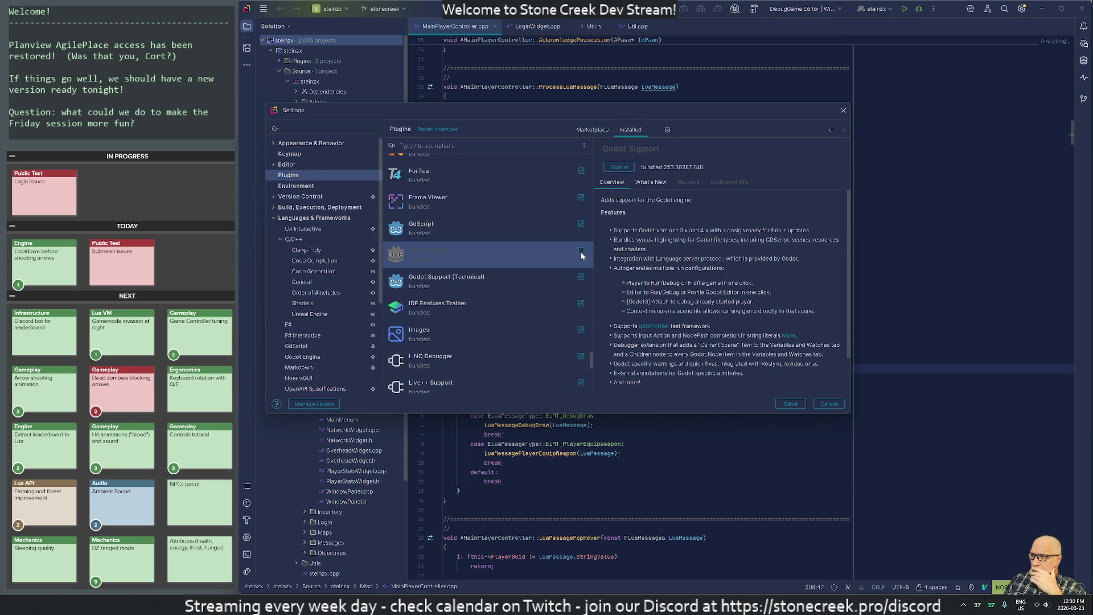
pyautogui.click(581, 277)
pyautogui.click(558, 281)
# Step: Disable the LINQ Debugger, Qodana and Unity Support plugins
pyautogui.scroll(-2, 592, 367)
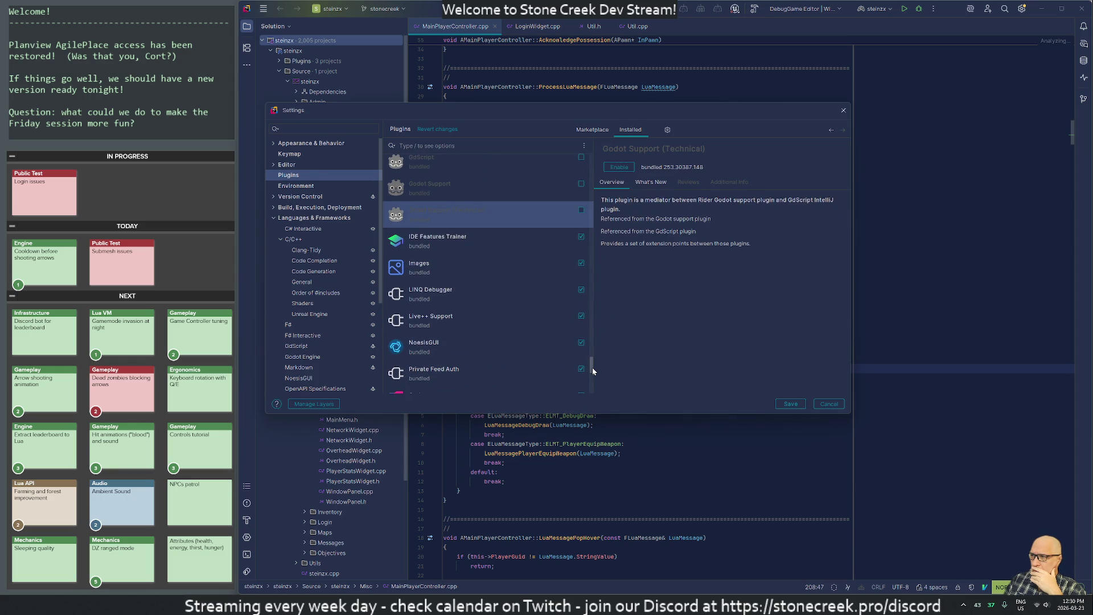
pyautogui.click(580, 290)
pyautogui.scroll(-4, 576, 372)
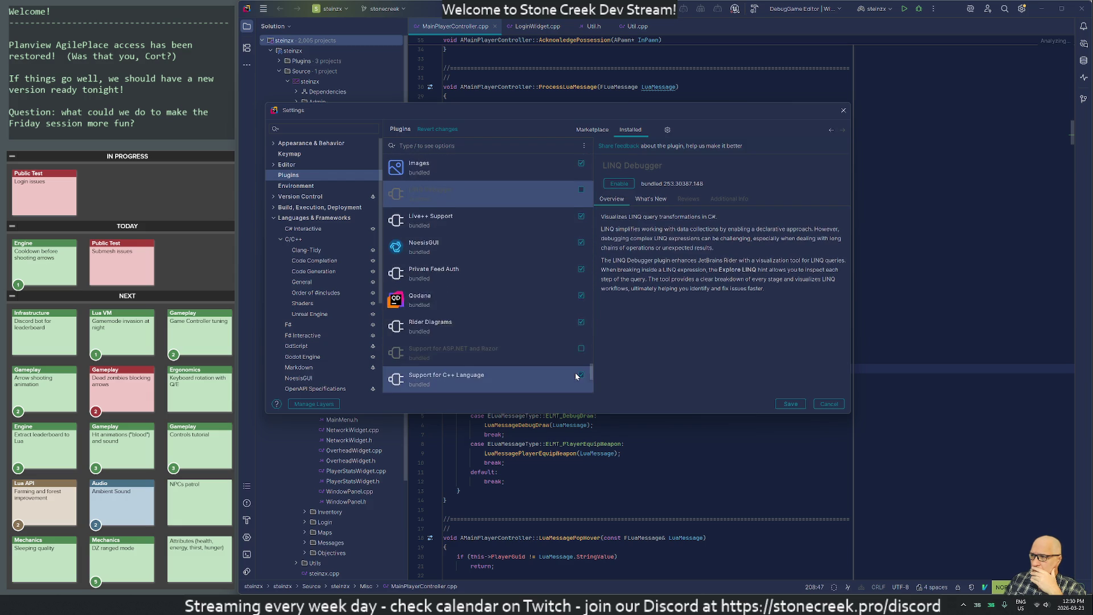
pyautogui.scroll(-3, 574, 372)
pyautogui.click(580, 215)
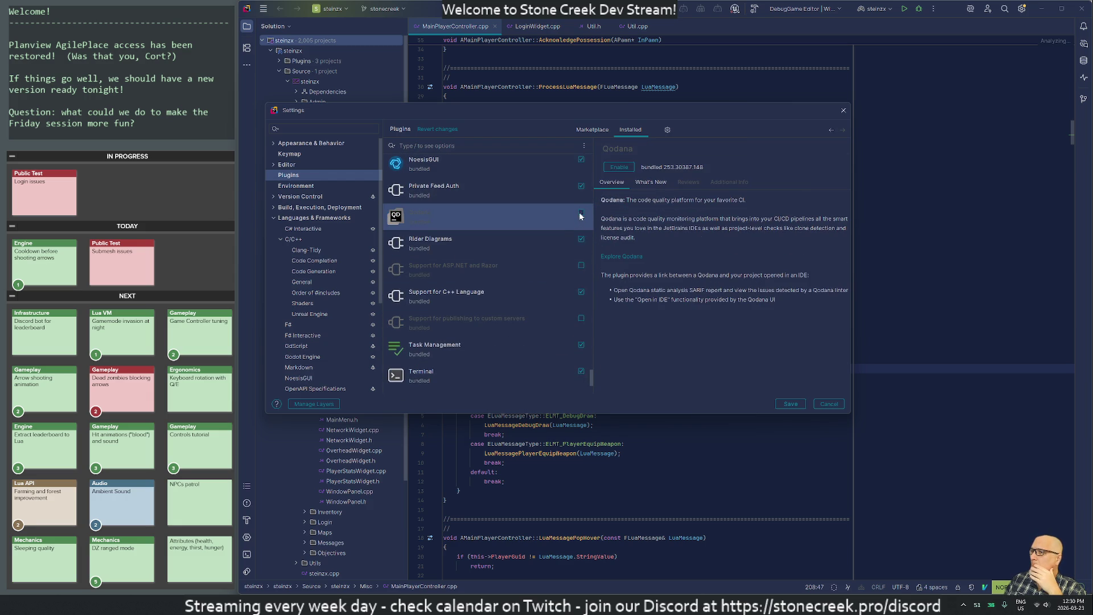
pyautogui.scroll(-4, 520, 350)
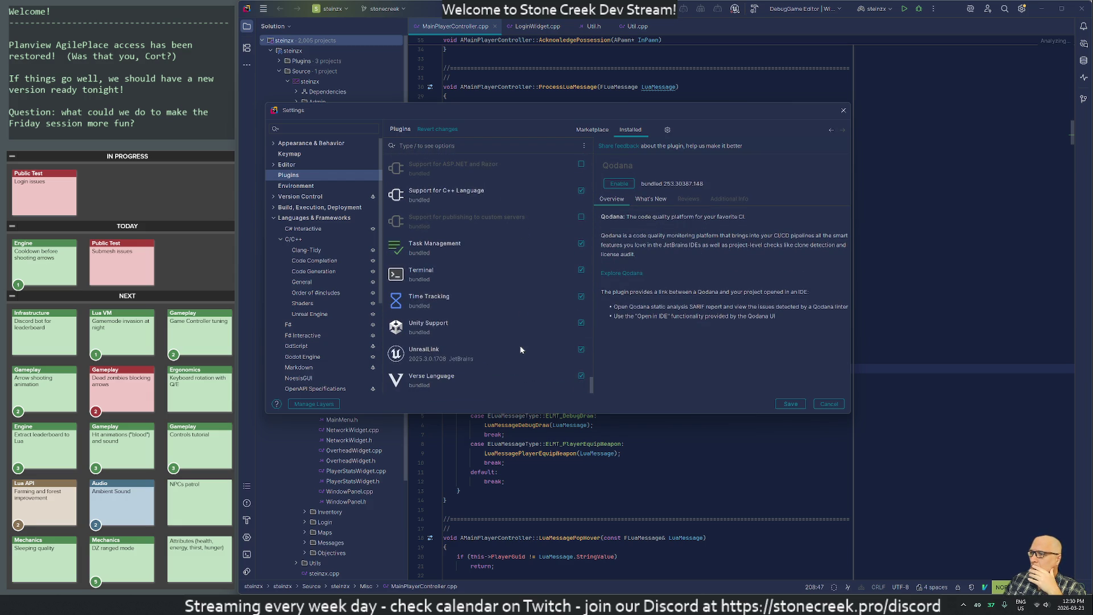
pyautogui.click(581, 322)
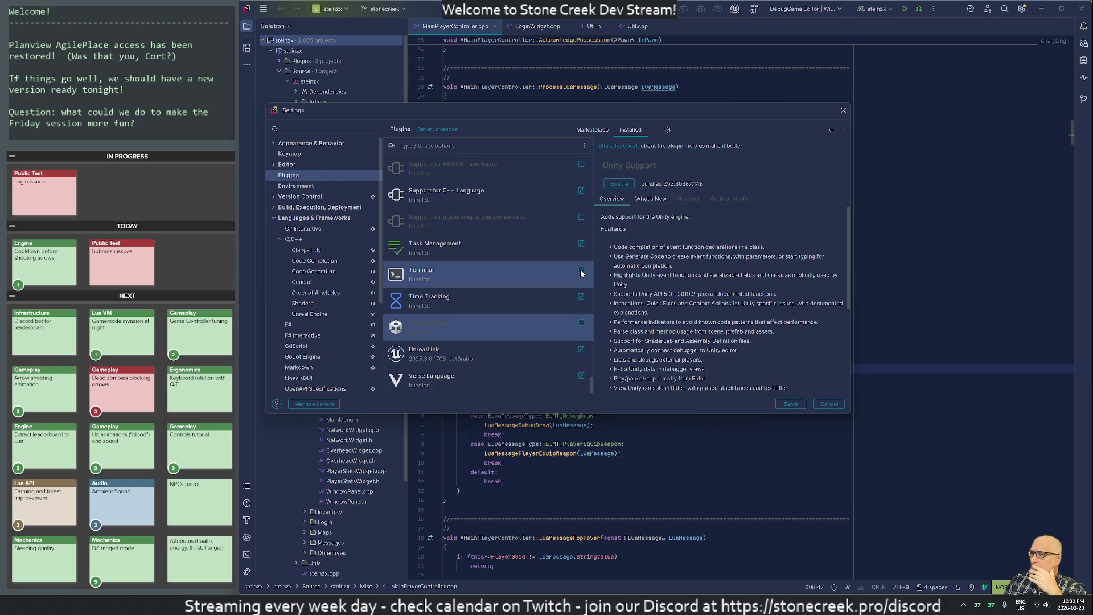
# Step: Disable Task Management along with Time Tracking and save the plugin changes
pyautogui.click(556, 271)
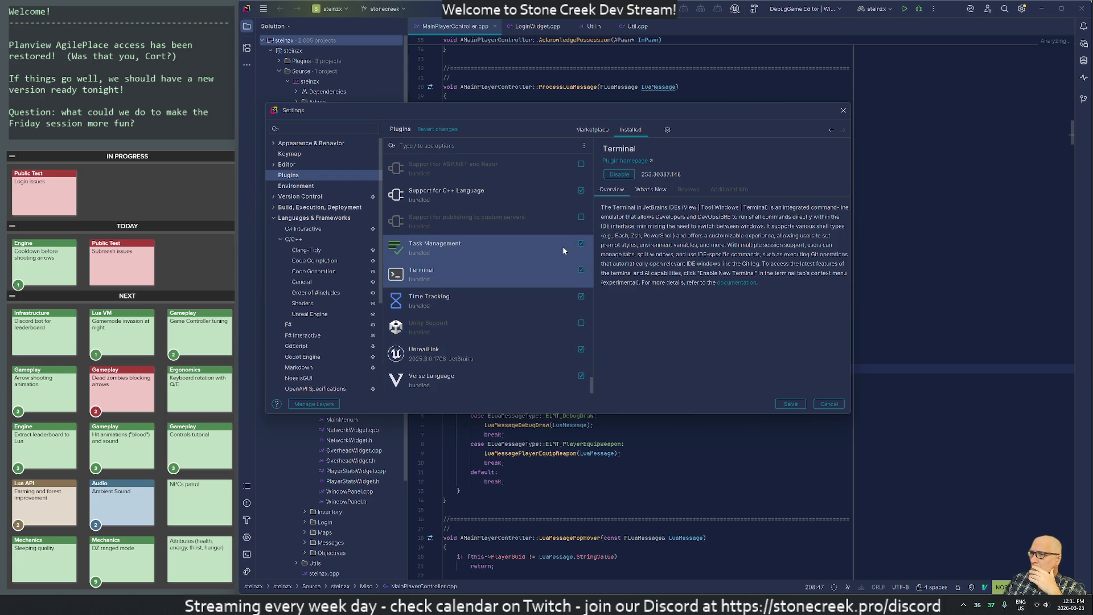
pyautogui.click(563, 251)
pyautogui.click(581, 243)
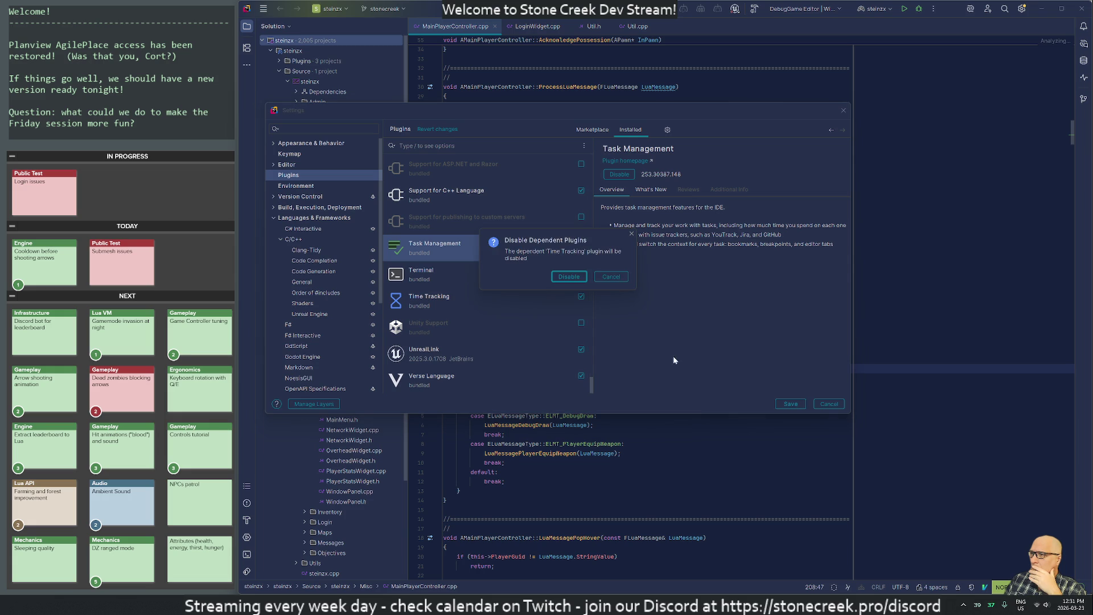
pyautogui.click(569, 276)
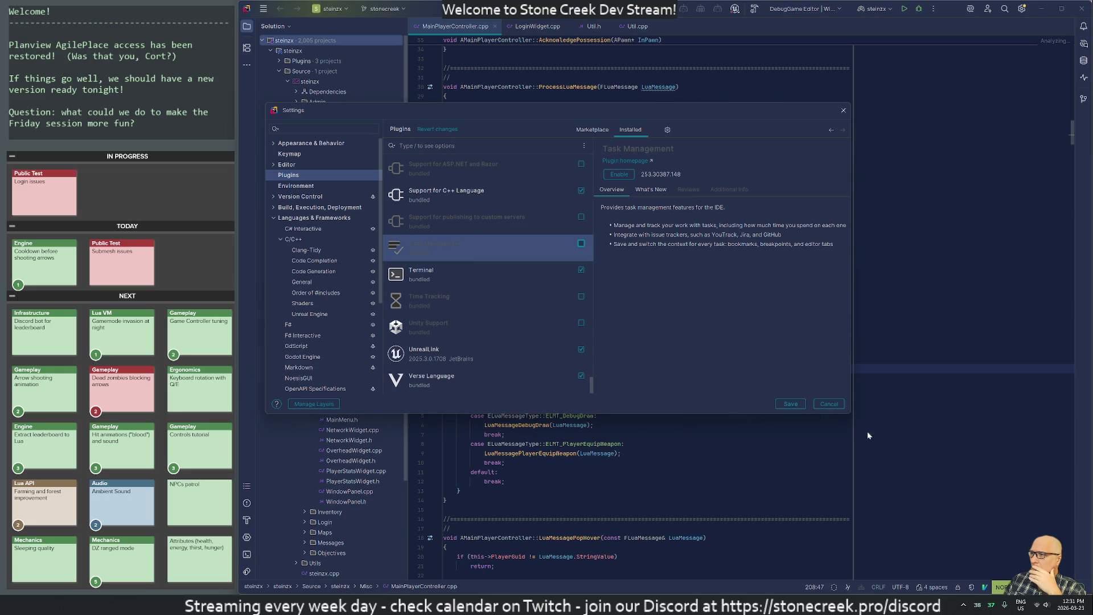
pyautogui.click(791, 404)
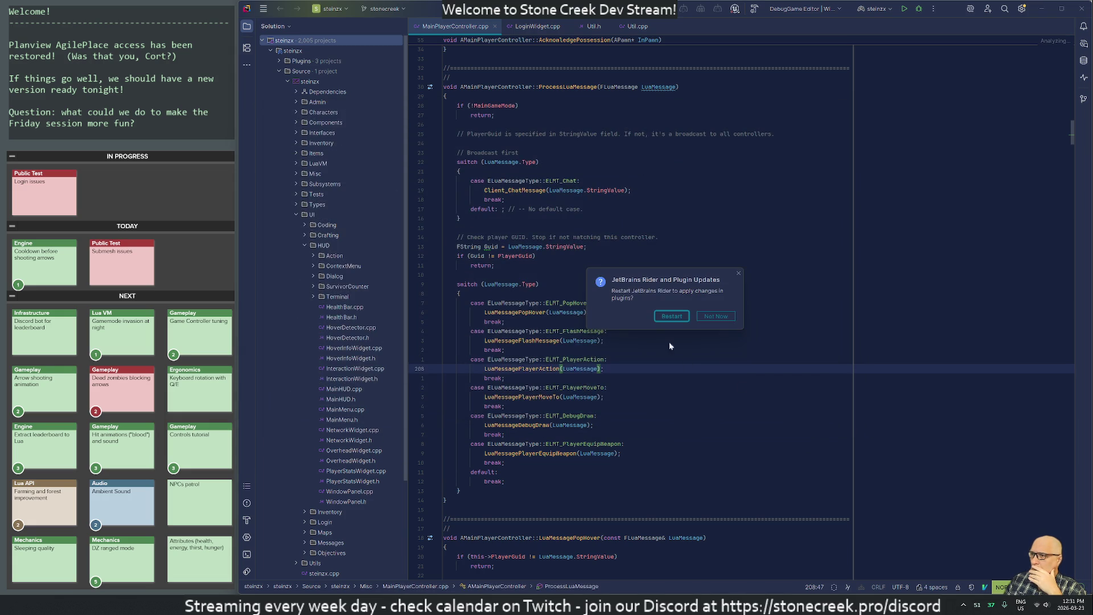
# Step: Restart Rider to apply the plugin changes and reopen the steinzx project
pyautogui.click(671, 315)
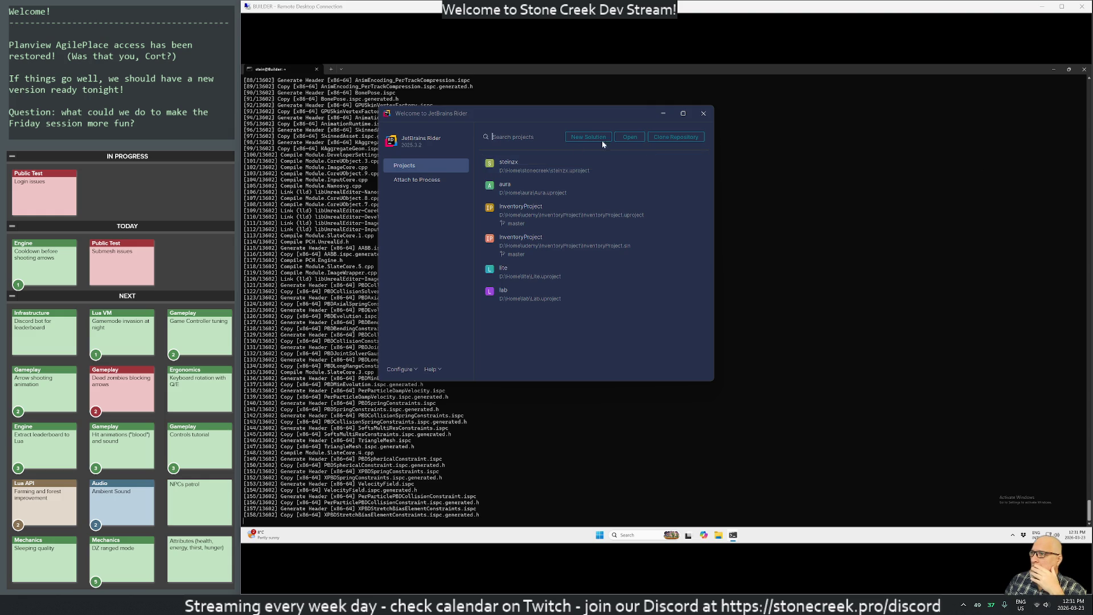
pyautogui.click(533, 170)
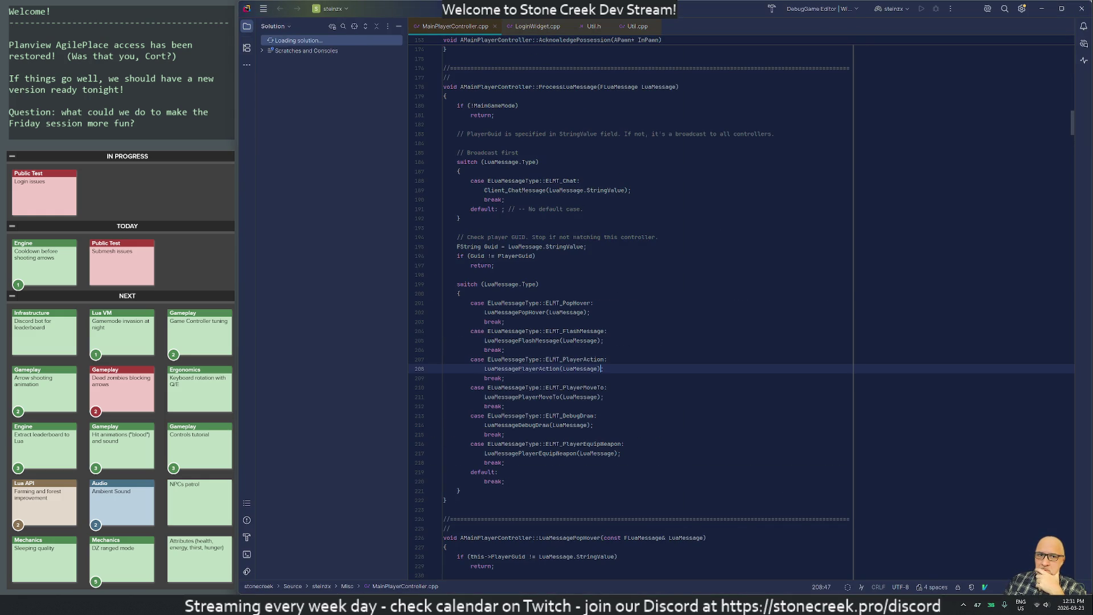
pyautogui.click(263, 9)
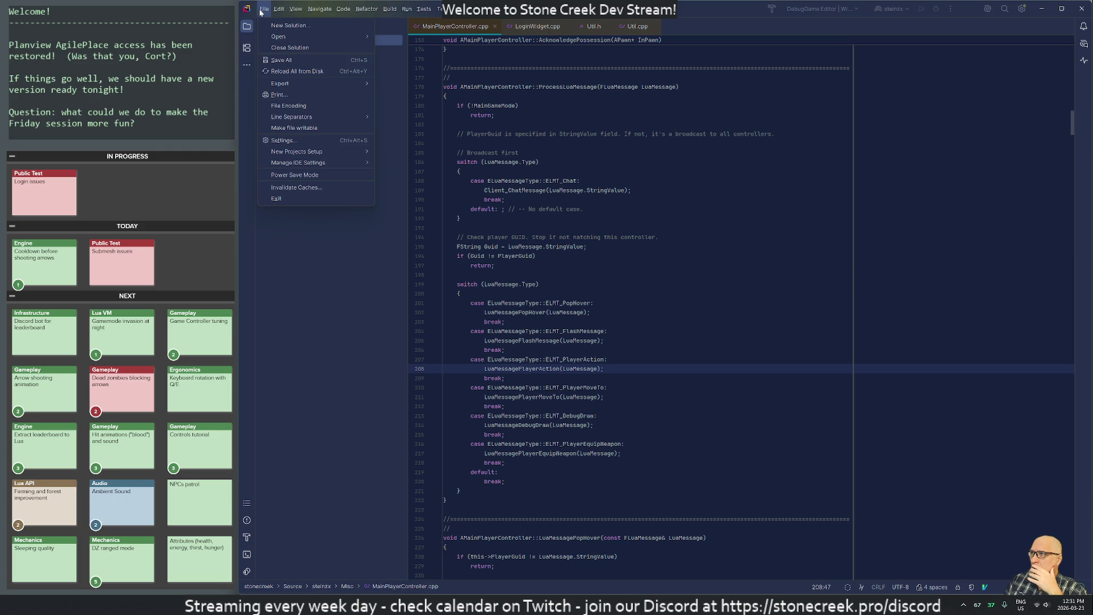
# Step: Search Settings for 'show indentation guides', uncheck Show indent guides in Editor > General > Appearance, and save
pyautogui.click(283, 141)
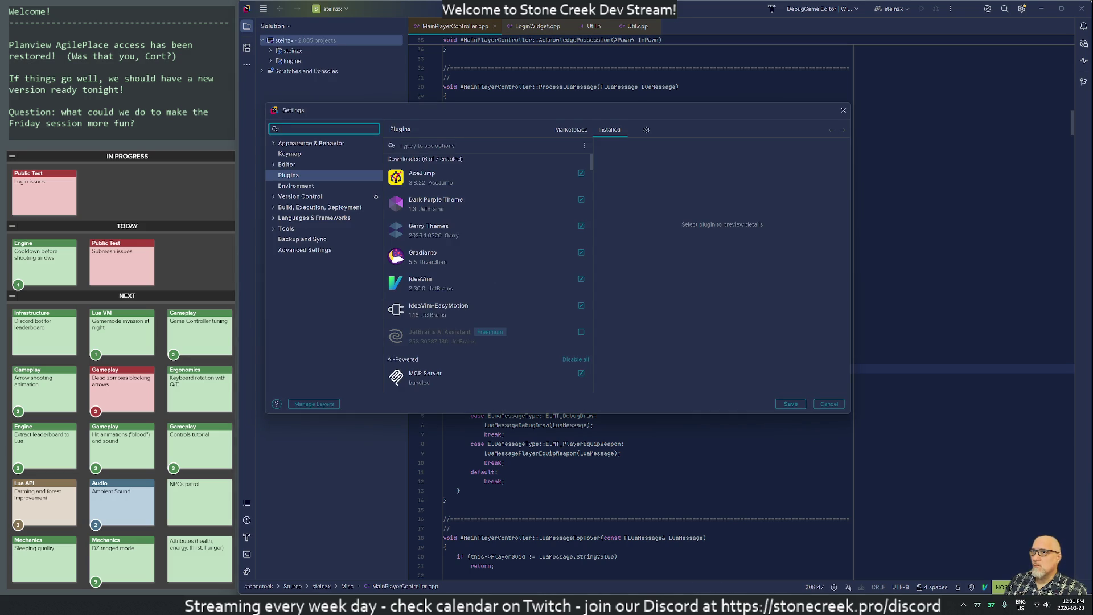
pyautogui.write('show ind')
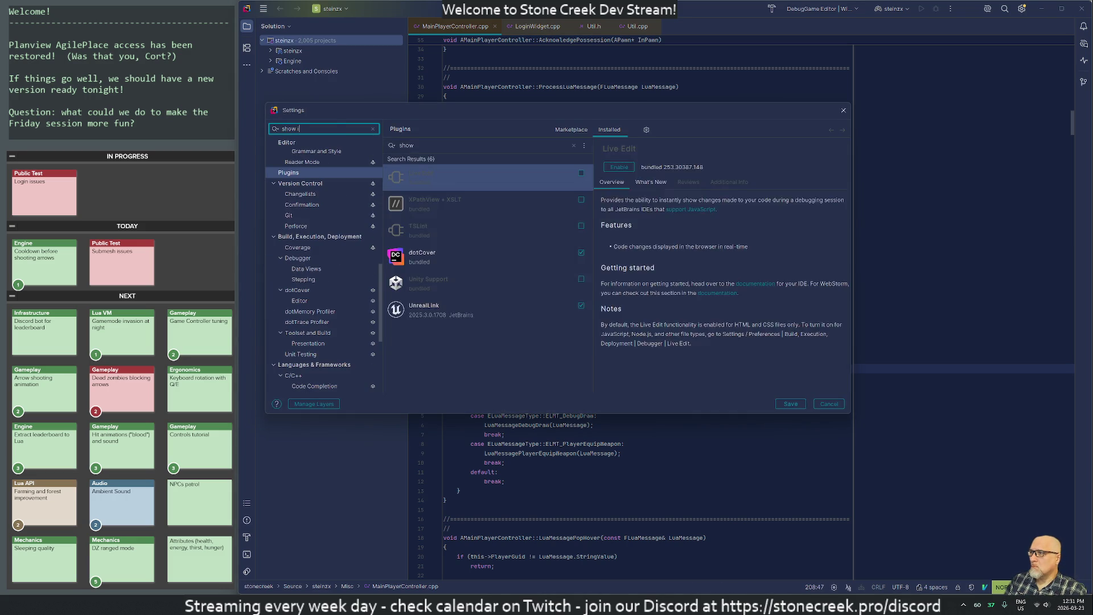
pyautogui.write('en')
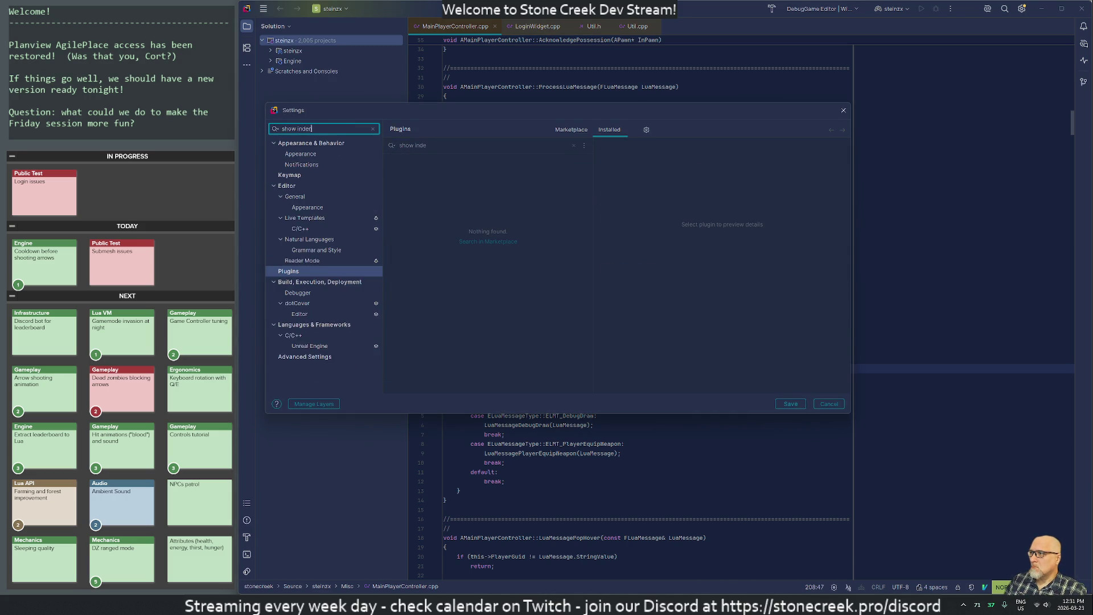
pyautogui.write('tation')
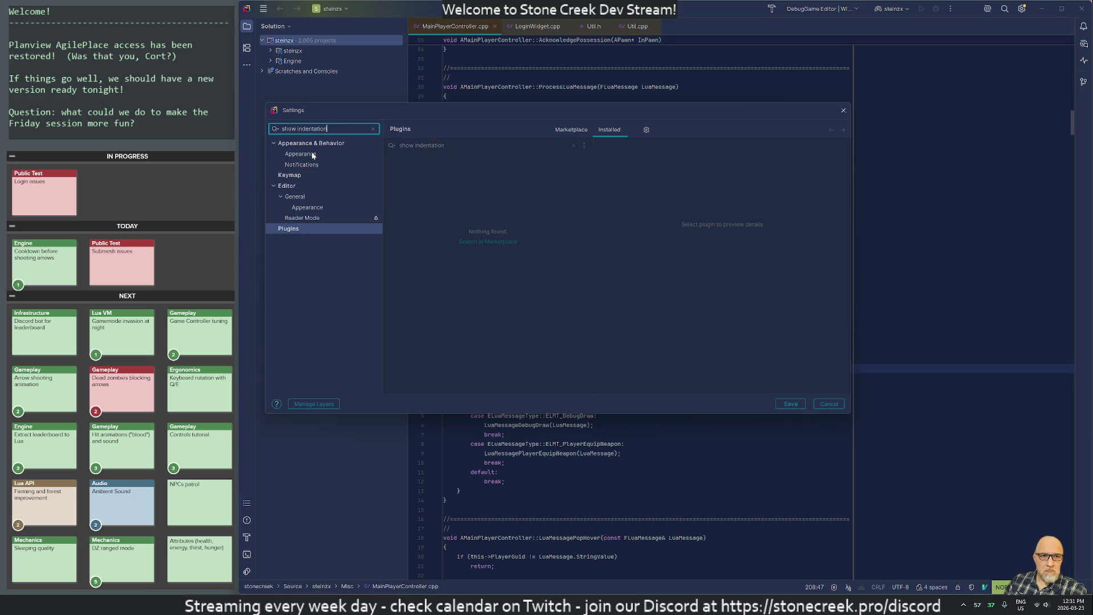
pyautogui.write(' g')
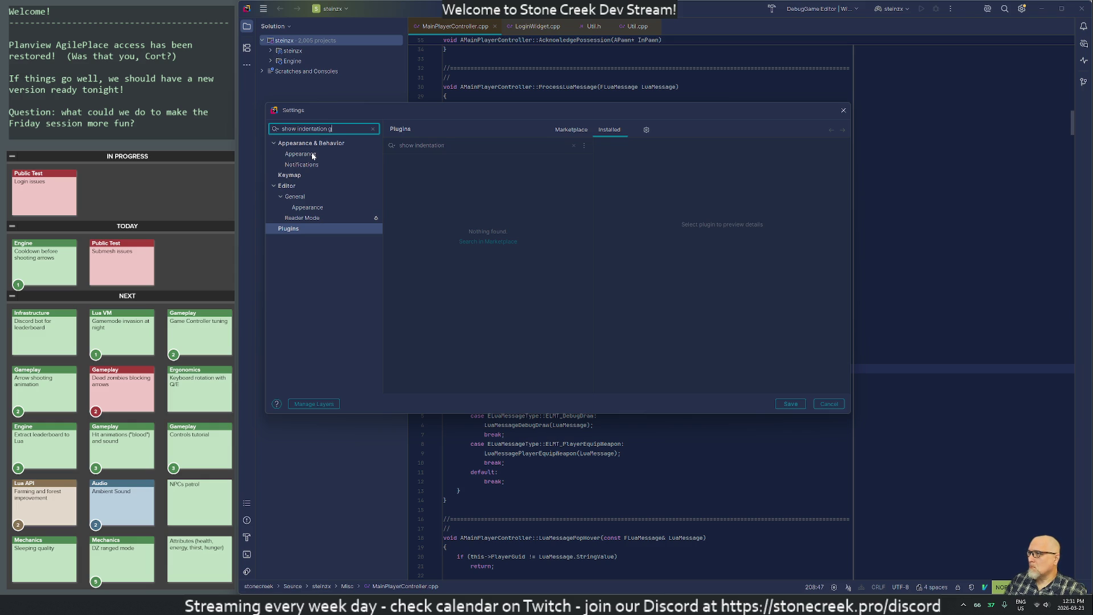
pyautogui.write('uides')
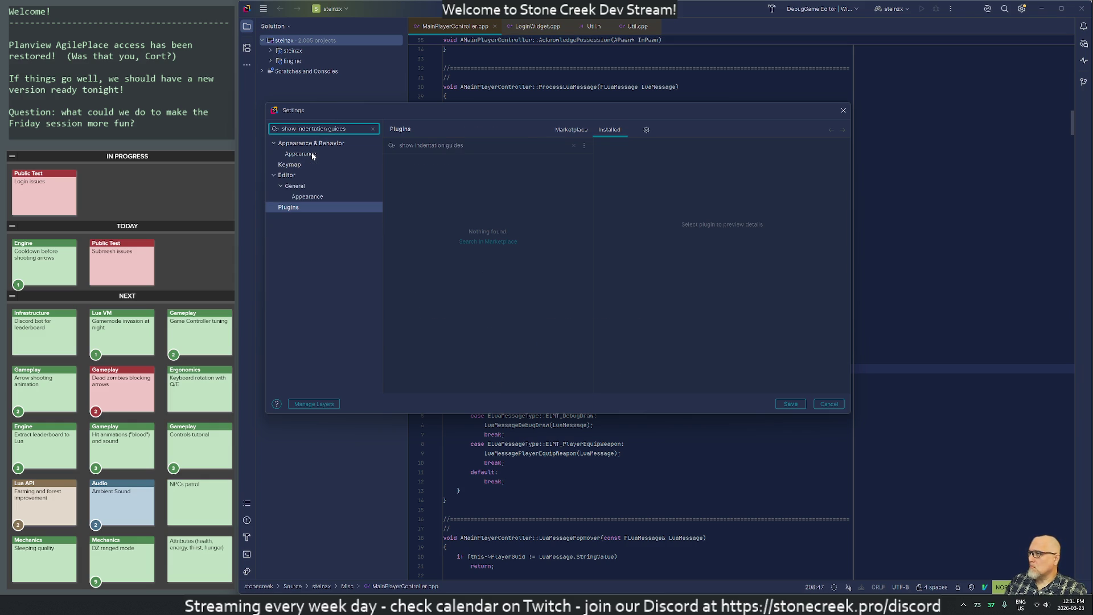
pyautogui.click(300, 153)
pyautogui.click(401, 194)
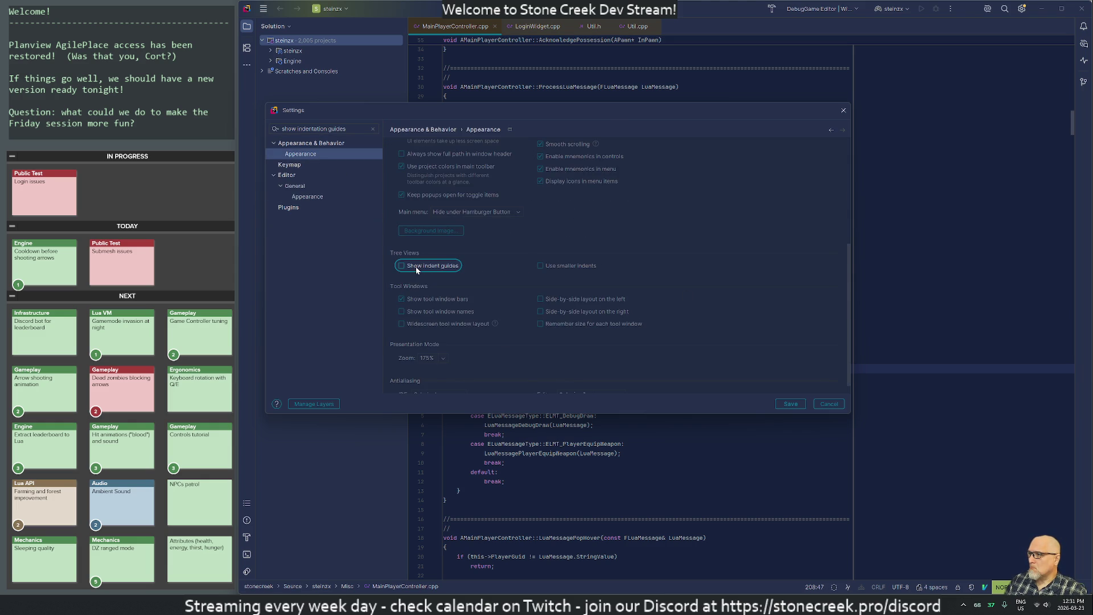
pyautogui.click(296, 166)
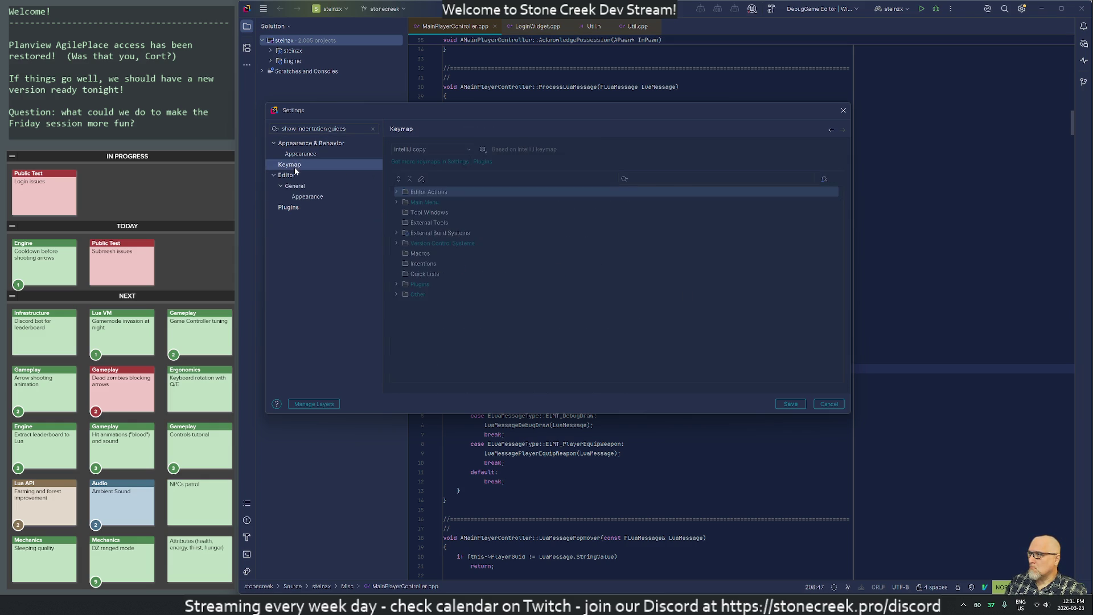
pyautogui.click(294, 186)
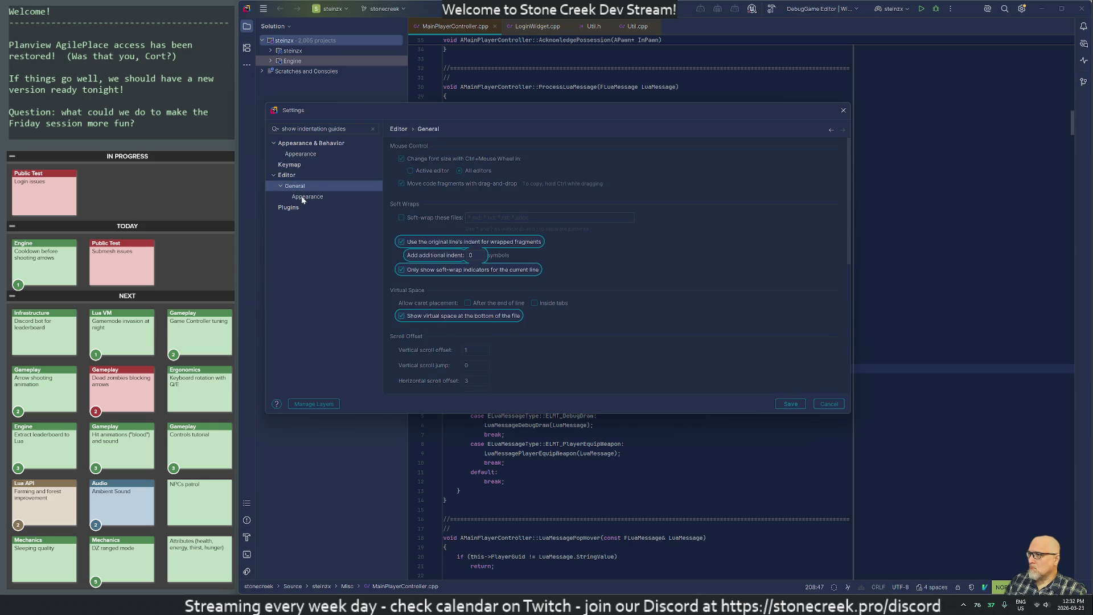
pyautogui.click(303, 198)
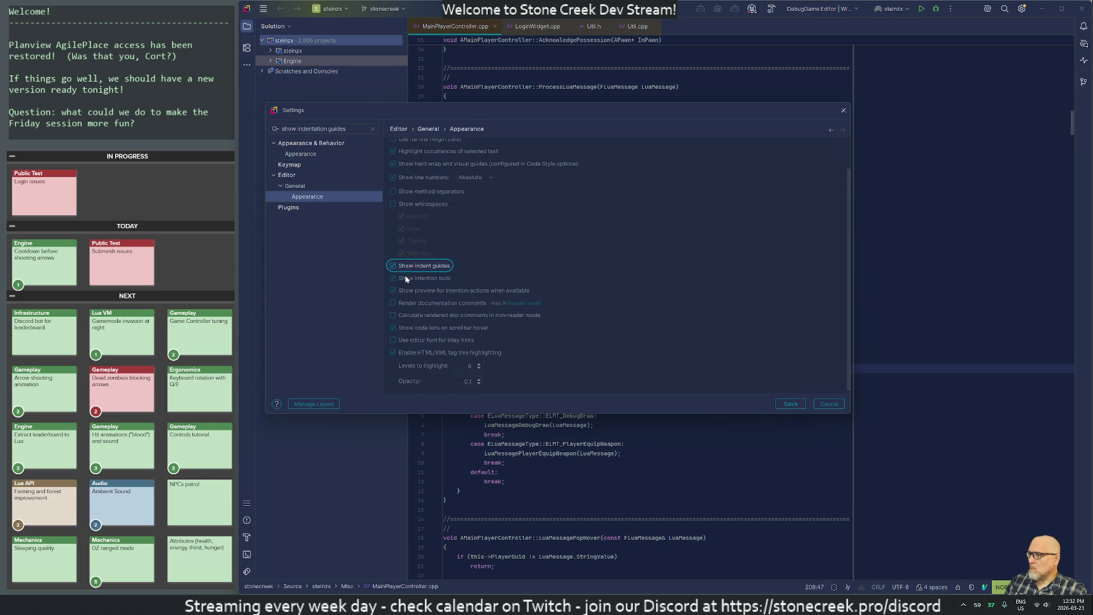
pyautogui.click(392, 266)
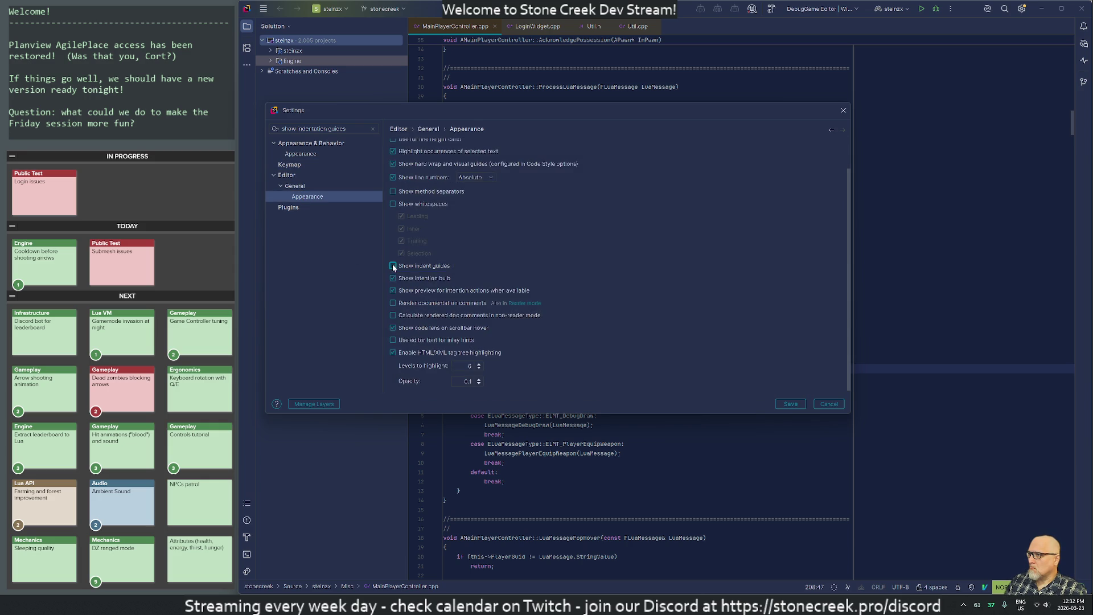
pyautogui.click(285, 207)
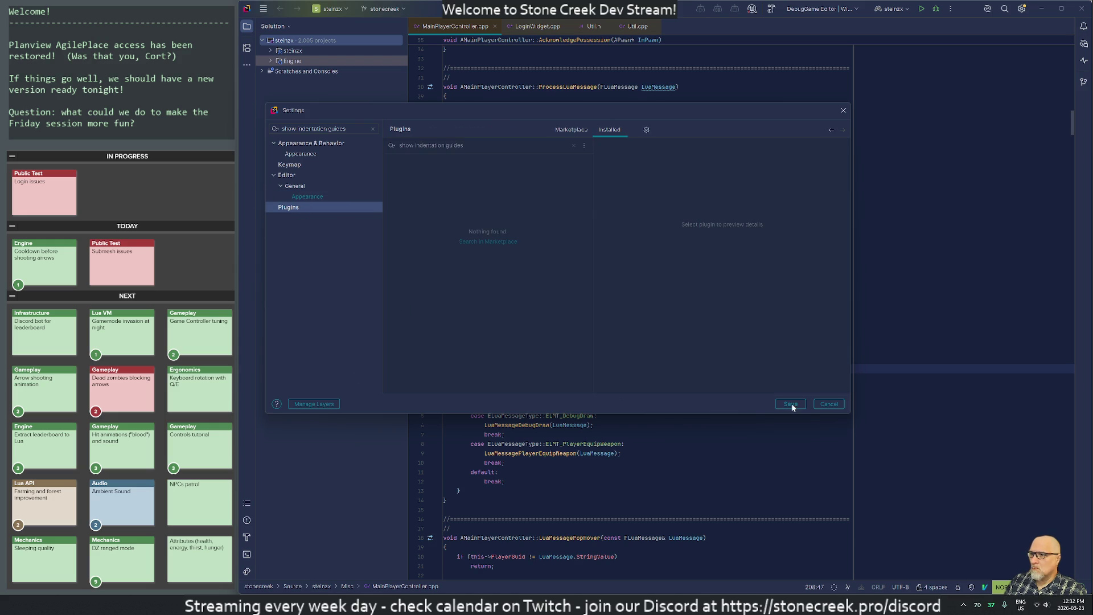
pyautogui.click(790, 404)
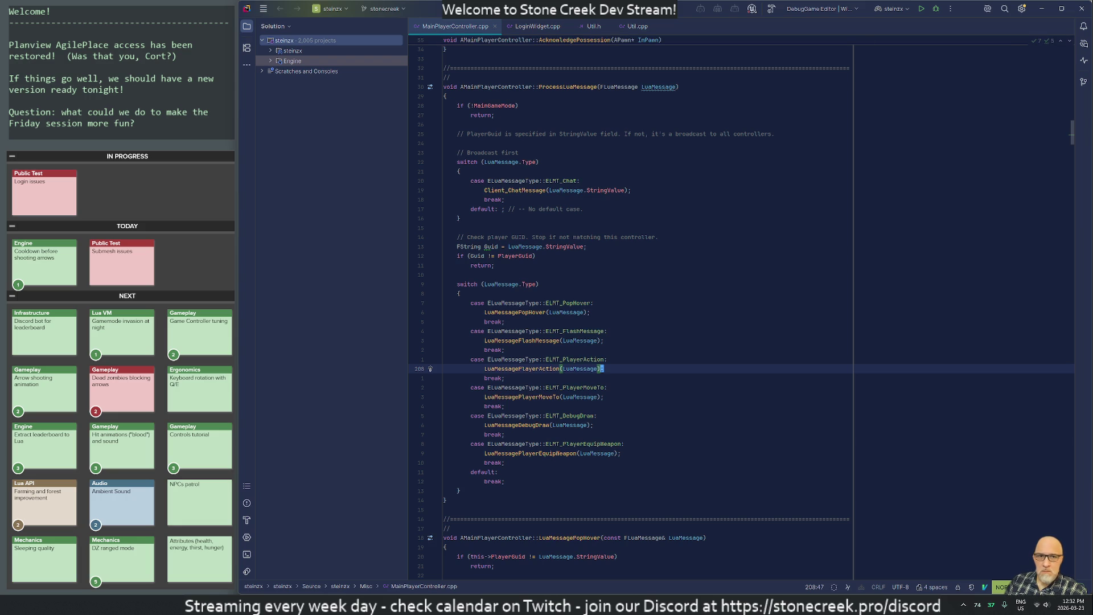
# Step: Recheck Editor > General > Appearance in Settings, close it, and open the toolbar's quick options list
pyautogui.click(263, 8)
pyautogui.moveTo(295, 162)
pyautogui.click(293, 140)
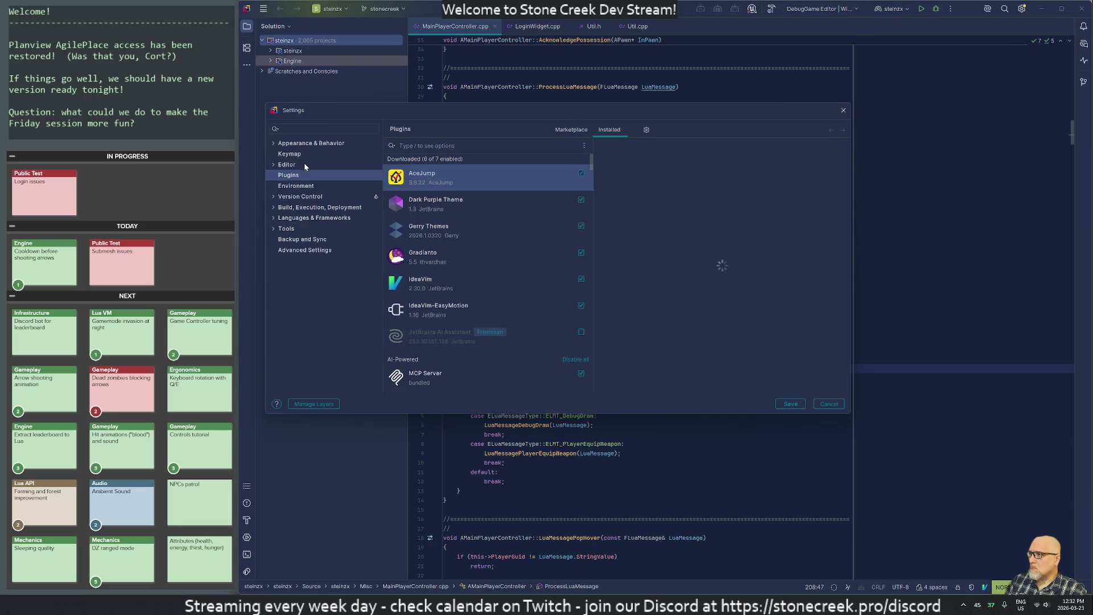
pyautogui.click(288, 165)
pyautogui.click(274, 165)
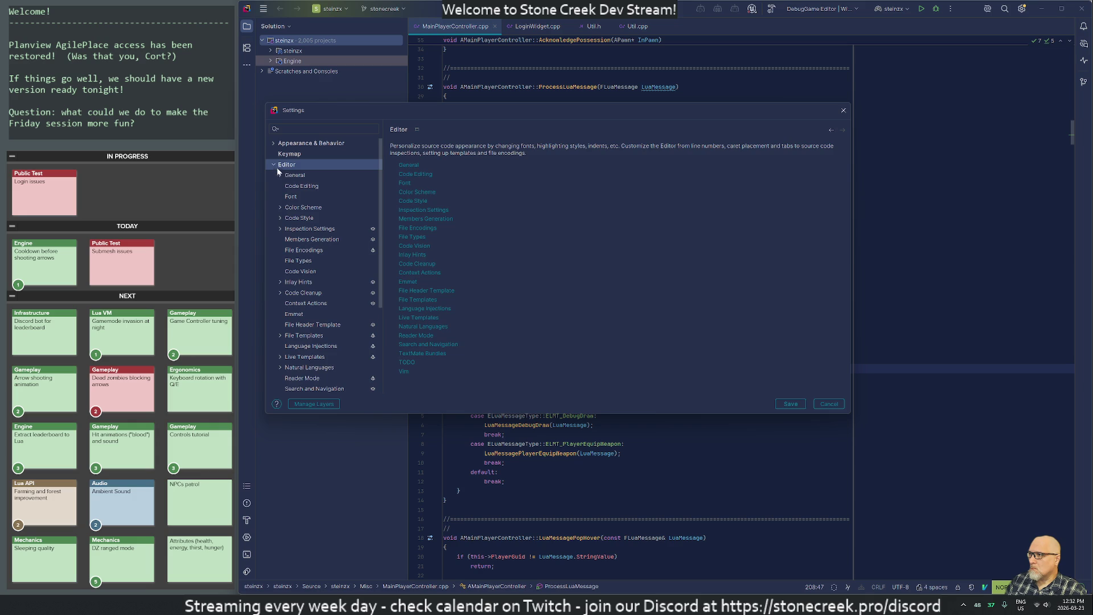
pyautogui.click(293, 177)
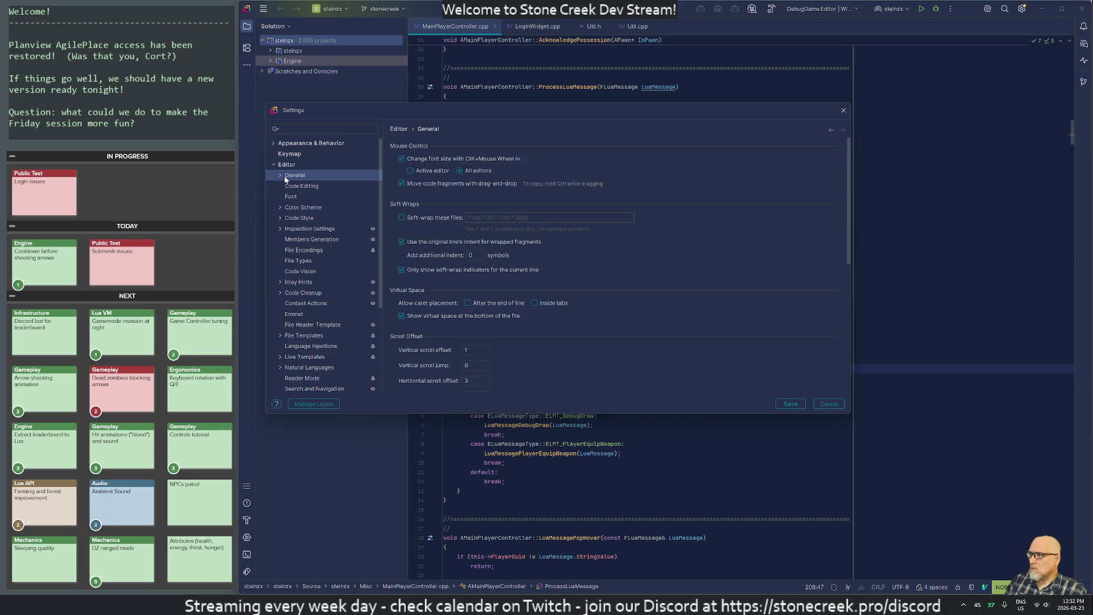
pyautogui.click(280, 175)
pyautogui.click(303, 198)
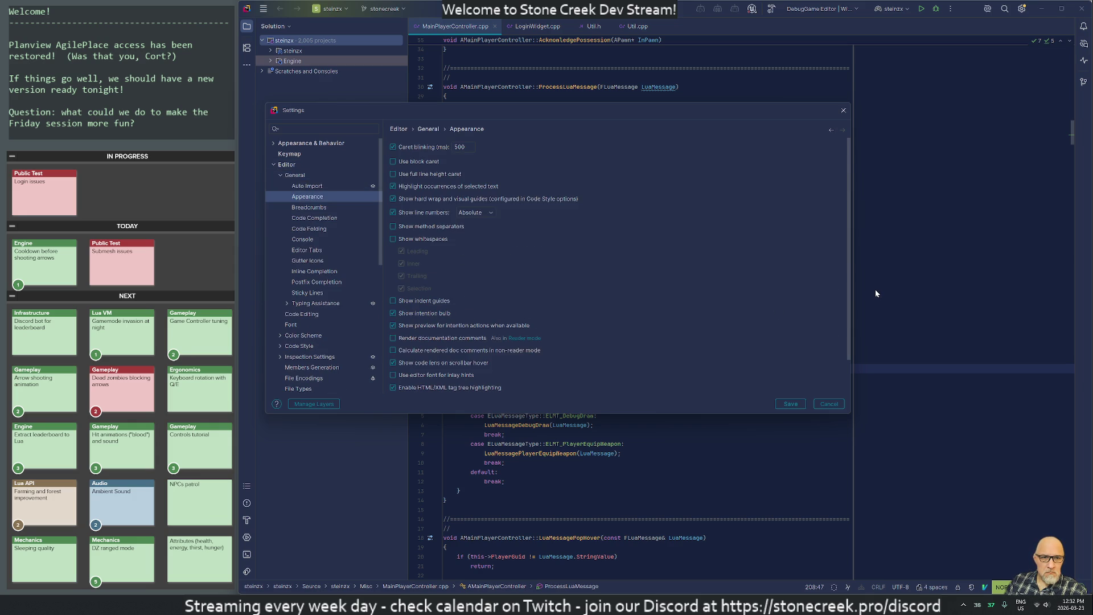
pyautogui.click(843, 110)
pyautogui.click(1022, 8)
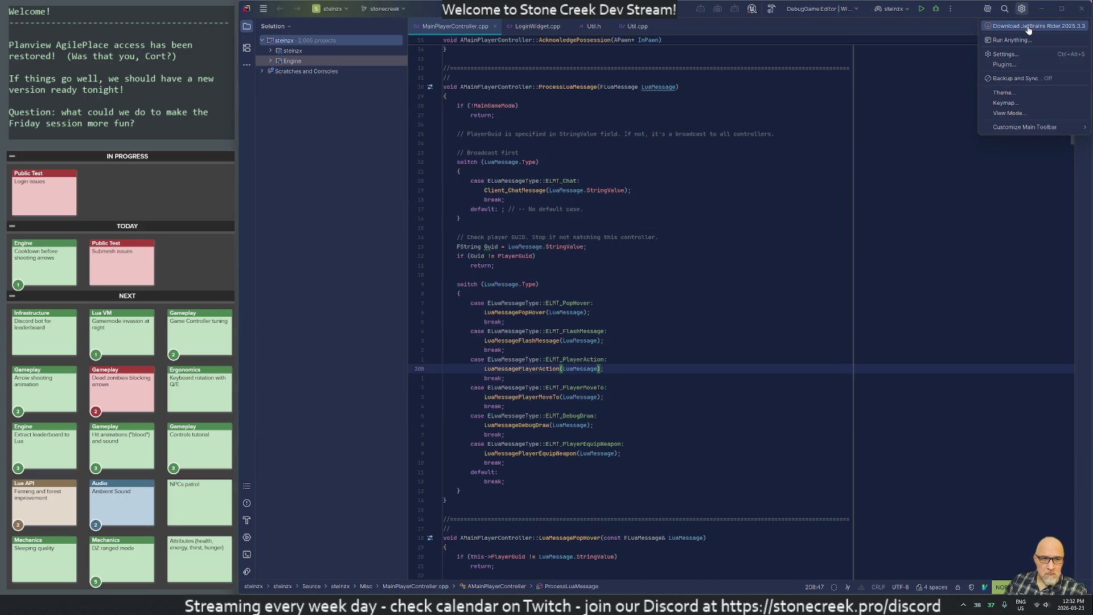
# Step: Download JetBrains Rider 2025.3.3 and apply the listed plugin updates
pyautogui.click(1028, 26)
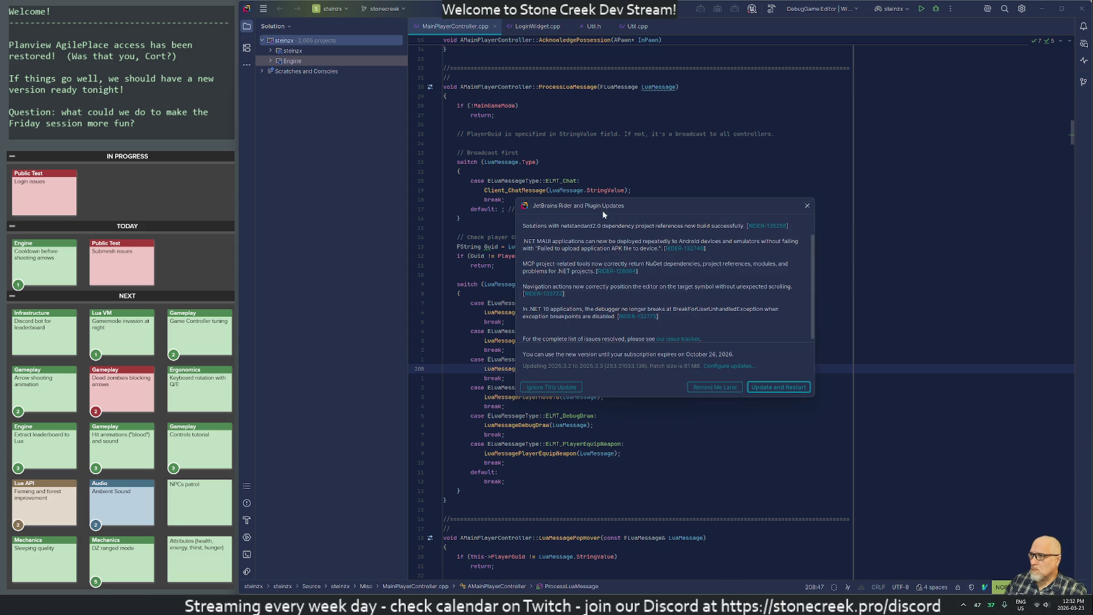
pyautogui.click(775, 388)
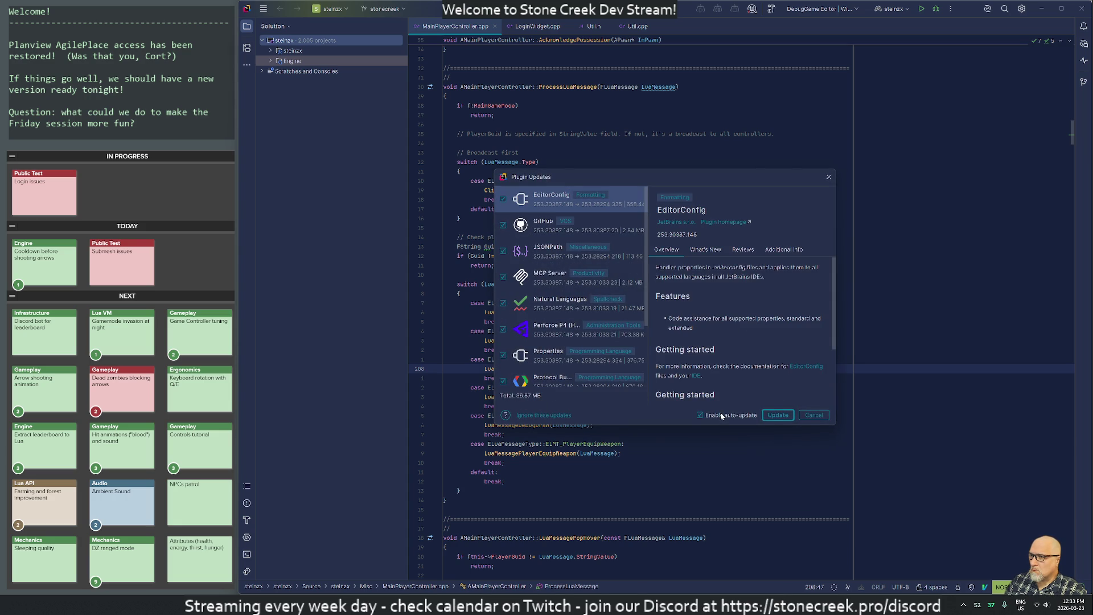
pyautogui.click(771, 416)
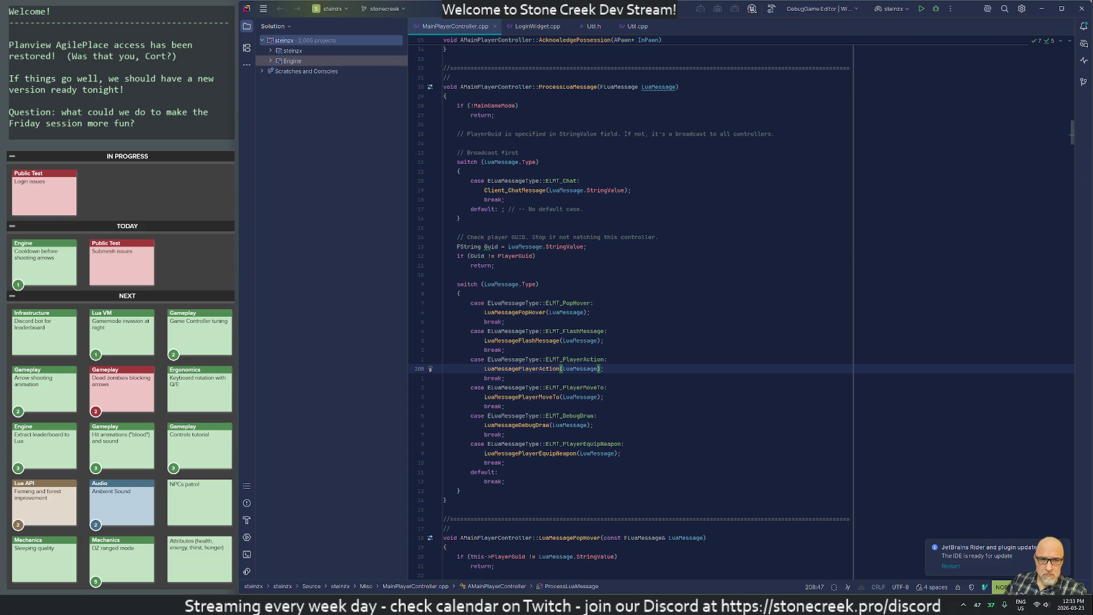
pyautogui.click(263, 11)
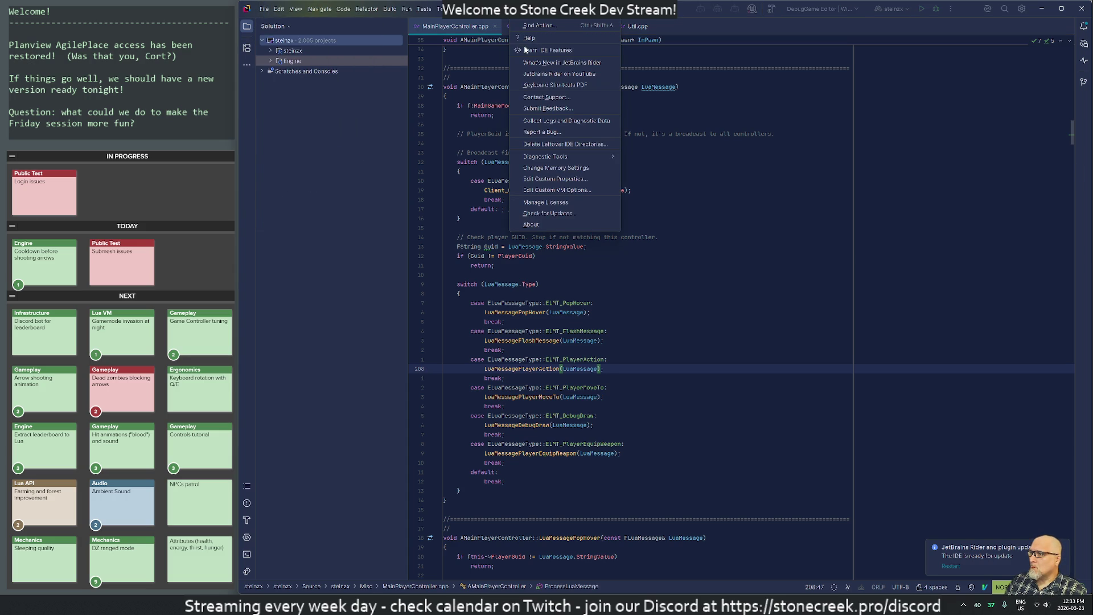
# Step: Leave the Rider update installing and switch over to the remote build machine
pyautogui.moveTo(544, 160)
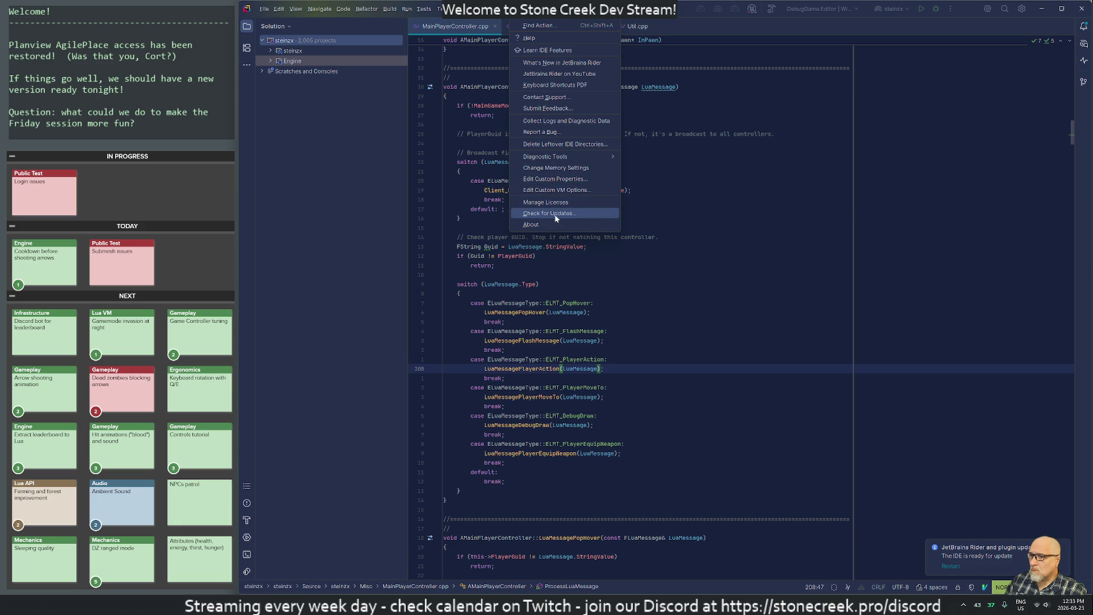
pyautogui.hotkey('alt', 'Tab')
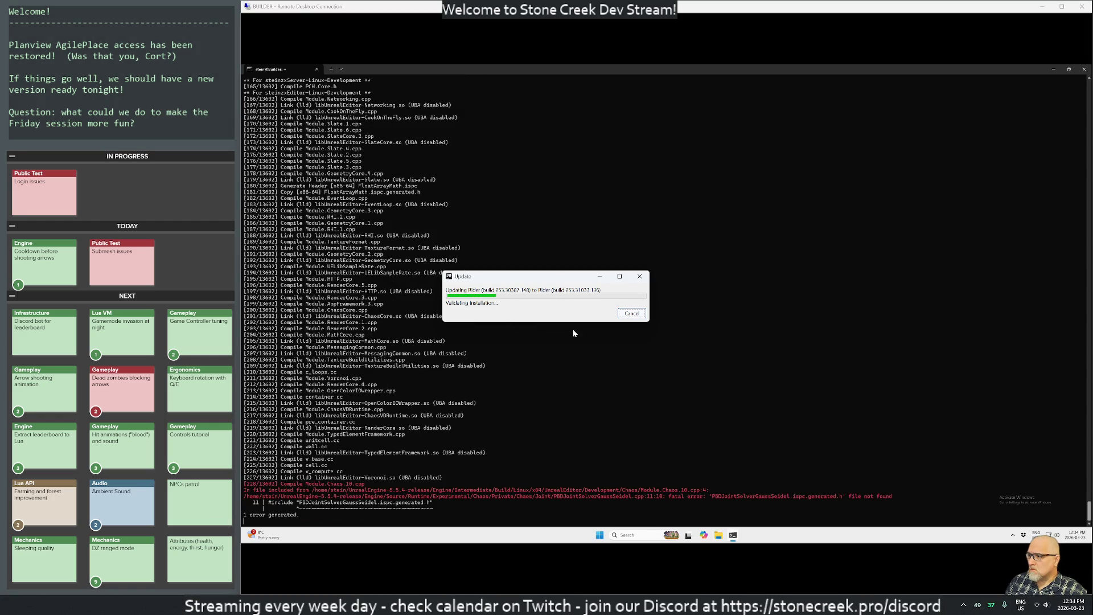
# Step: Abort the failing editor build and paste a find command for *.ispc.generated.h headers
pyautogui.click(540, 421)
pyautogui.hotkey('ctrl', 'c')
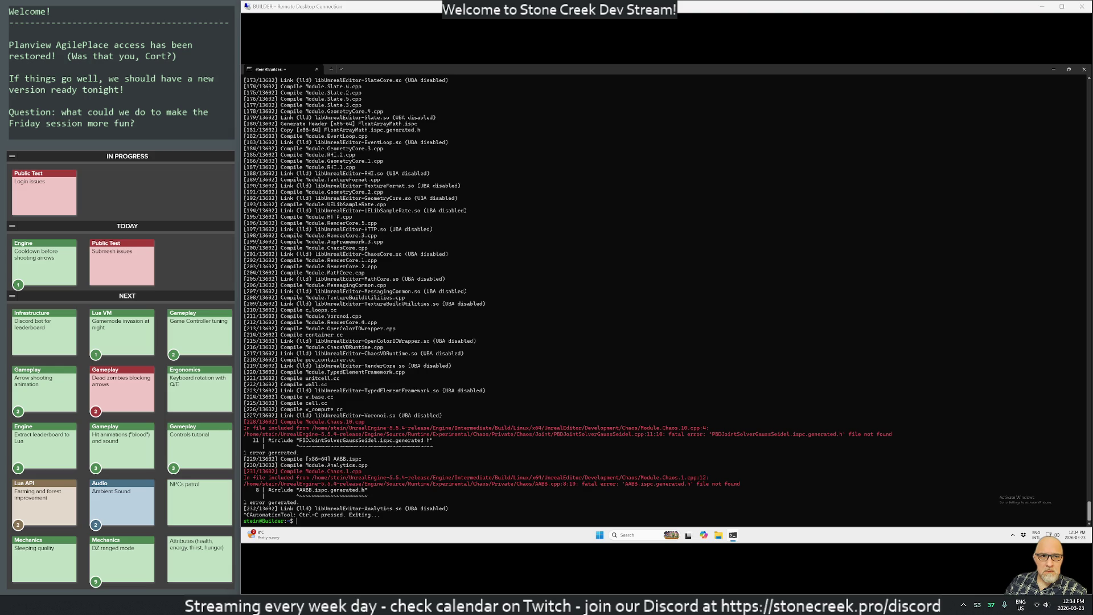
pyautogui.hotkey('ctrl', 'v')
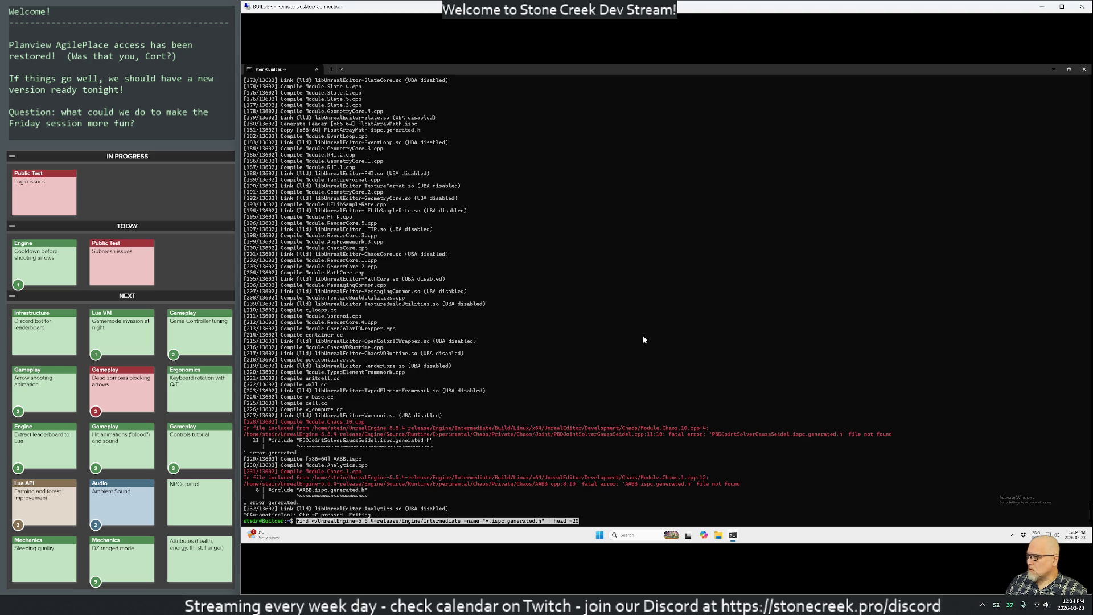
# Step: Run the find for generated ISPC headers, then open rebuild.sh in vim
pyautogui.press('Return')
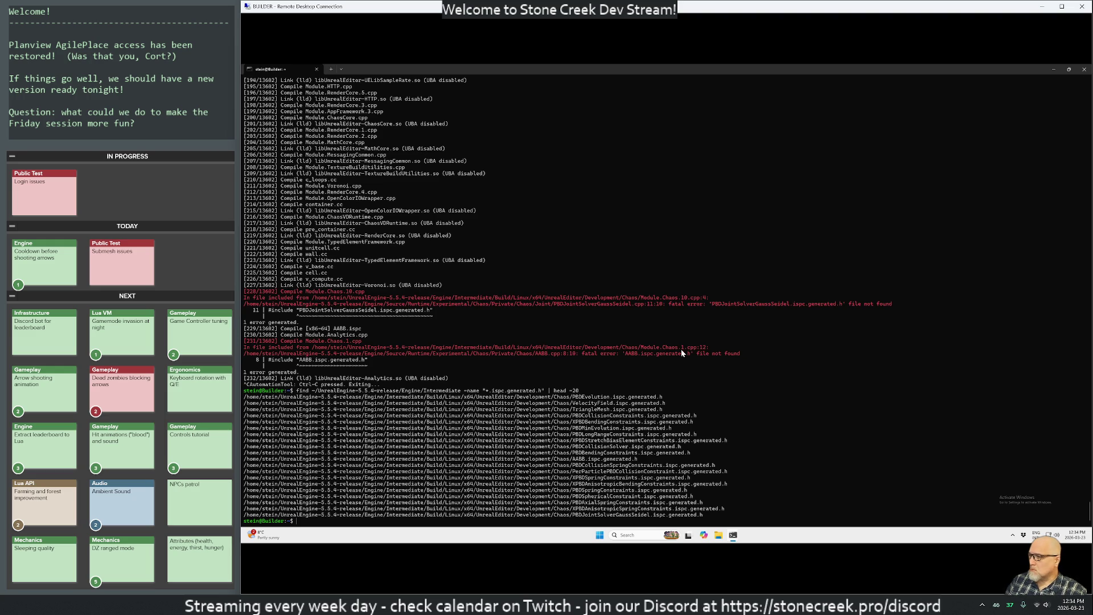
pyautogui.write('vimrebuild.sh')
pyautogui.press('Return')
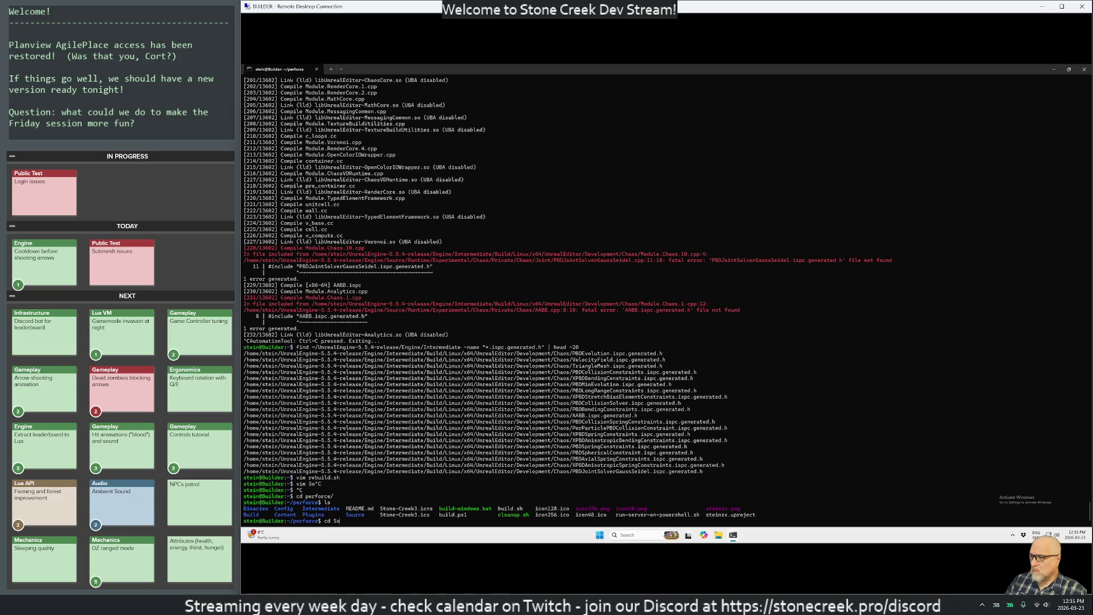
pyautogui.write('ls')
# Step: List the ~/perforce/Source folder and open steinzxServer.Target.cs in vim
pyautogui.press('Return')
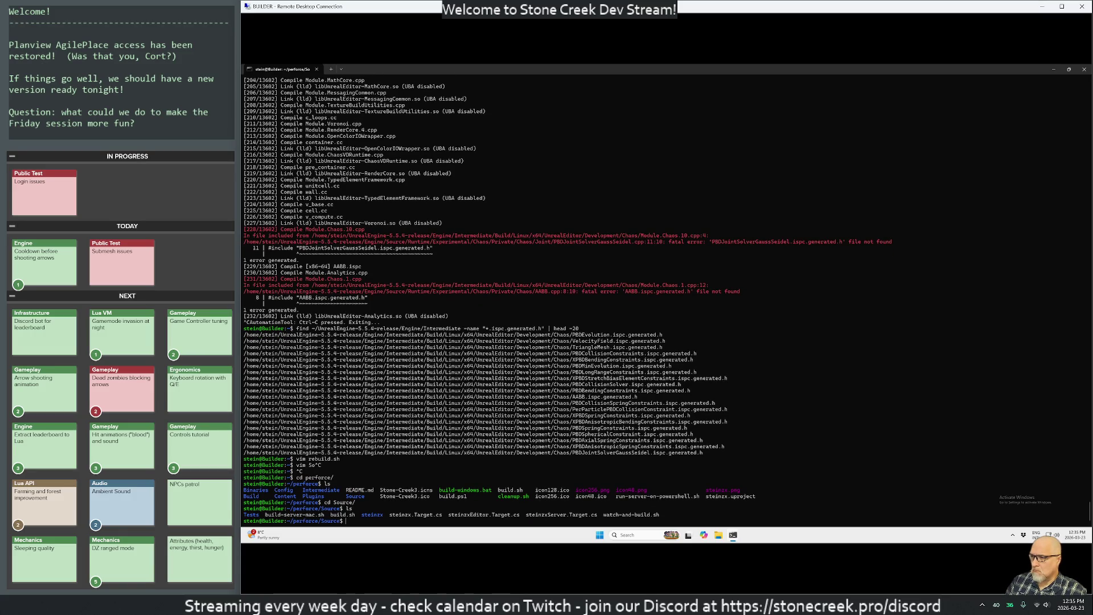
pyautogui.write('vim ')
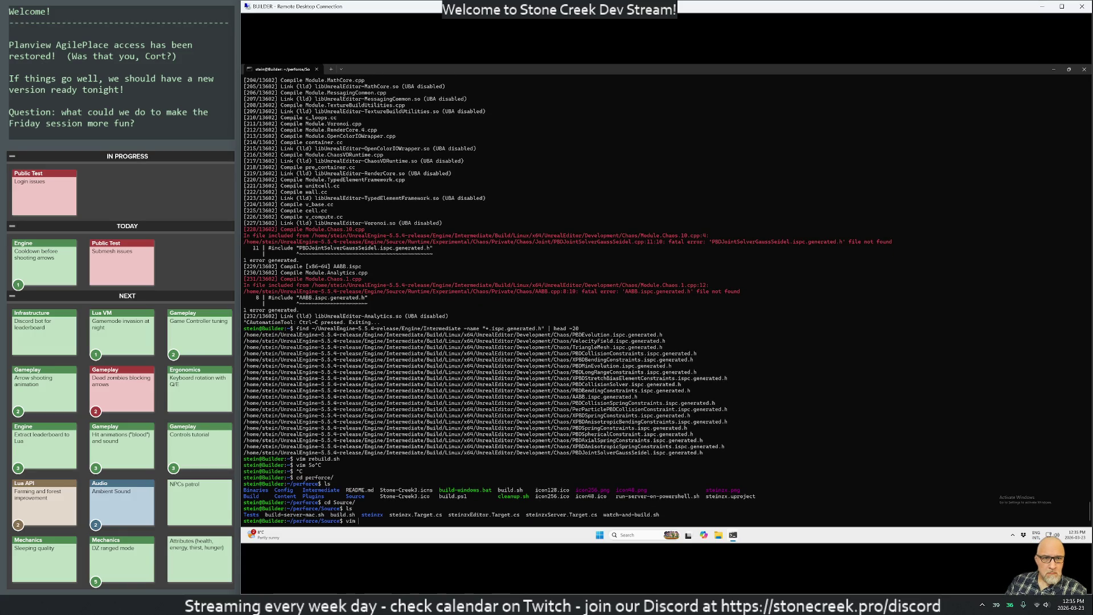
pyautogui.write('steinzxS')
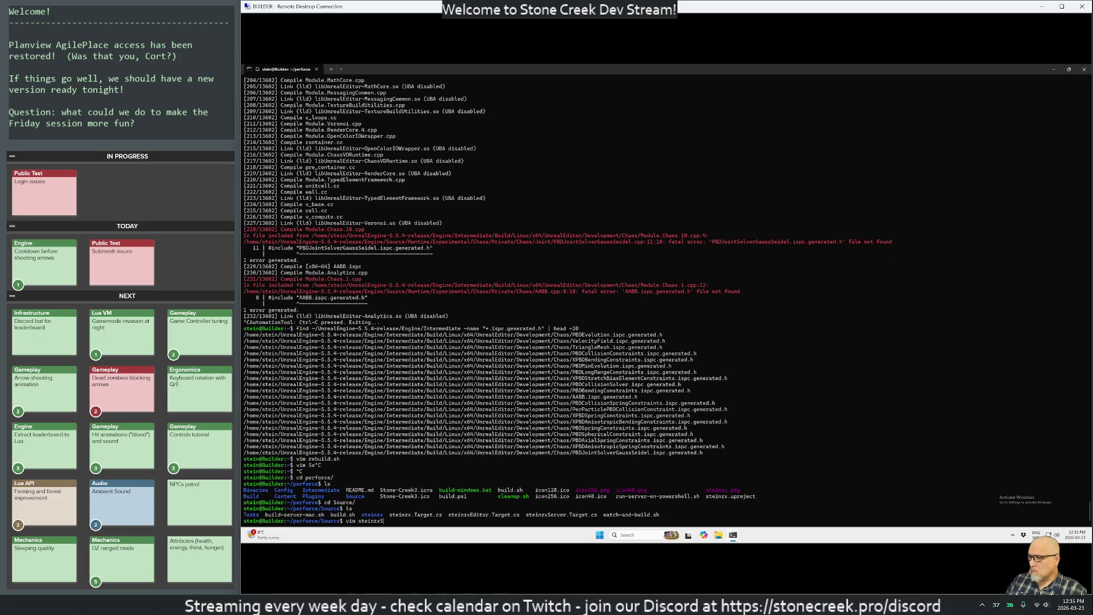
pyautogui.press('Tab')
pyautogui.press('Return')
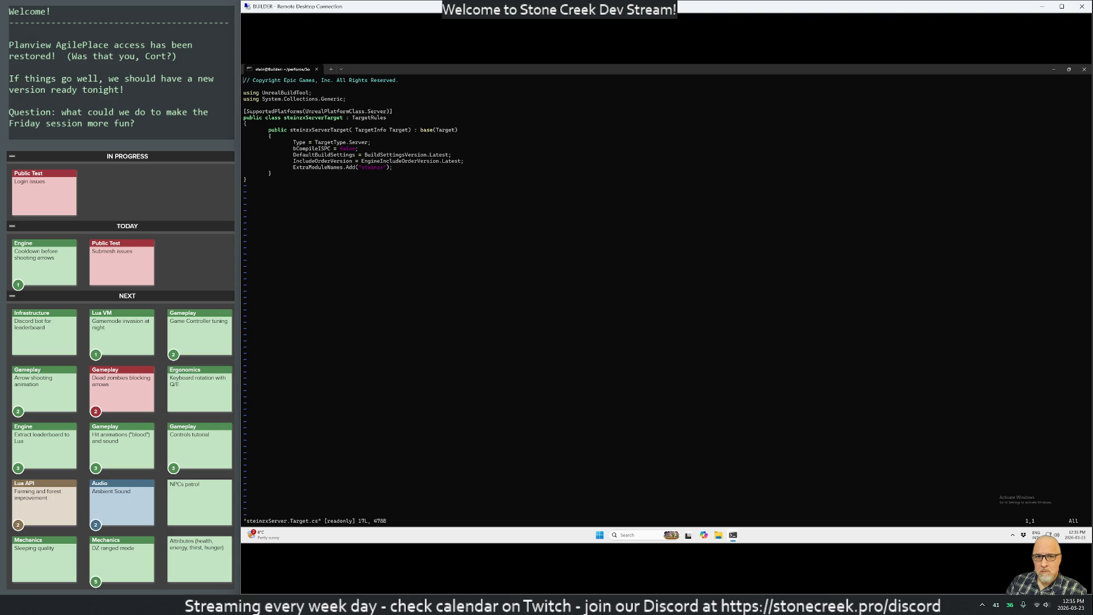
# Step: Quit vim with :q to get back to the Source folder prompt
pyautogui.write(':q')
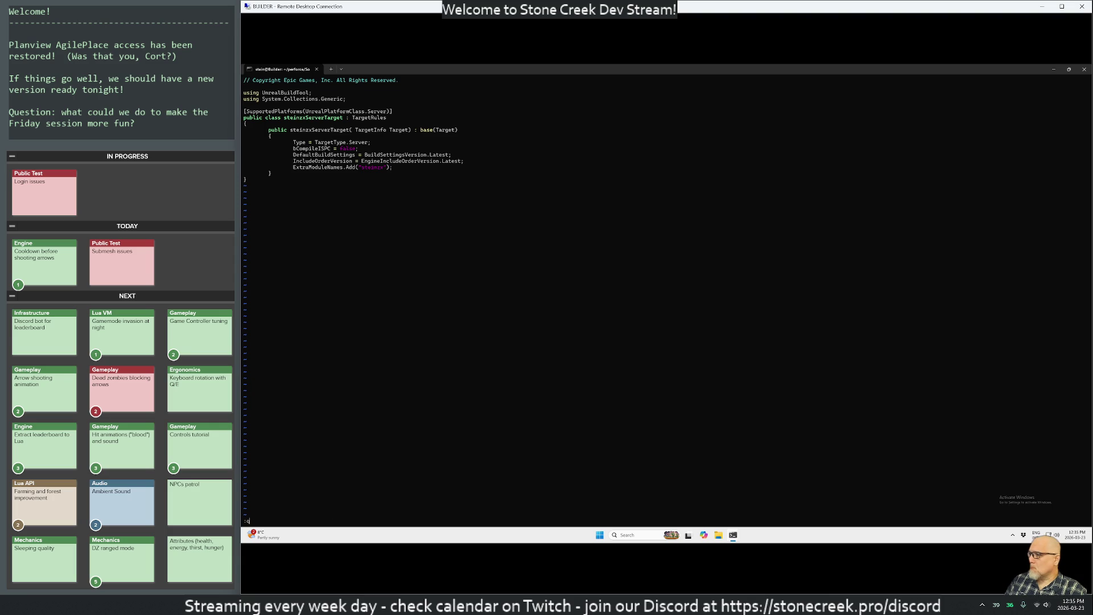
pyautogui.press('Return')
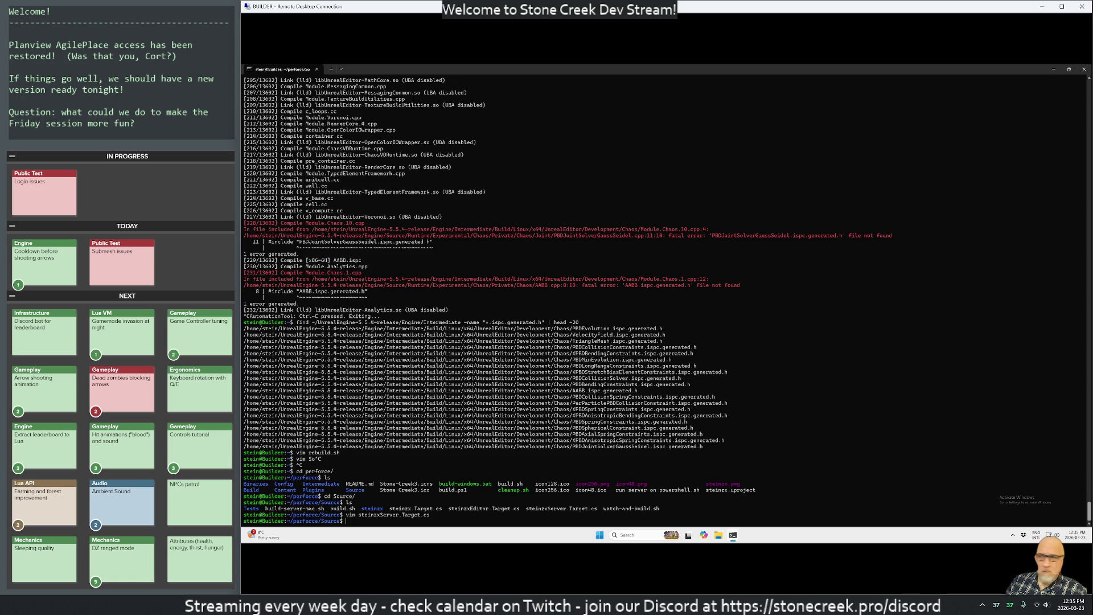
# Step: From the home folder, print rebuild.sh with cat and copy its build commands
pyautogui.write('cat ')
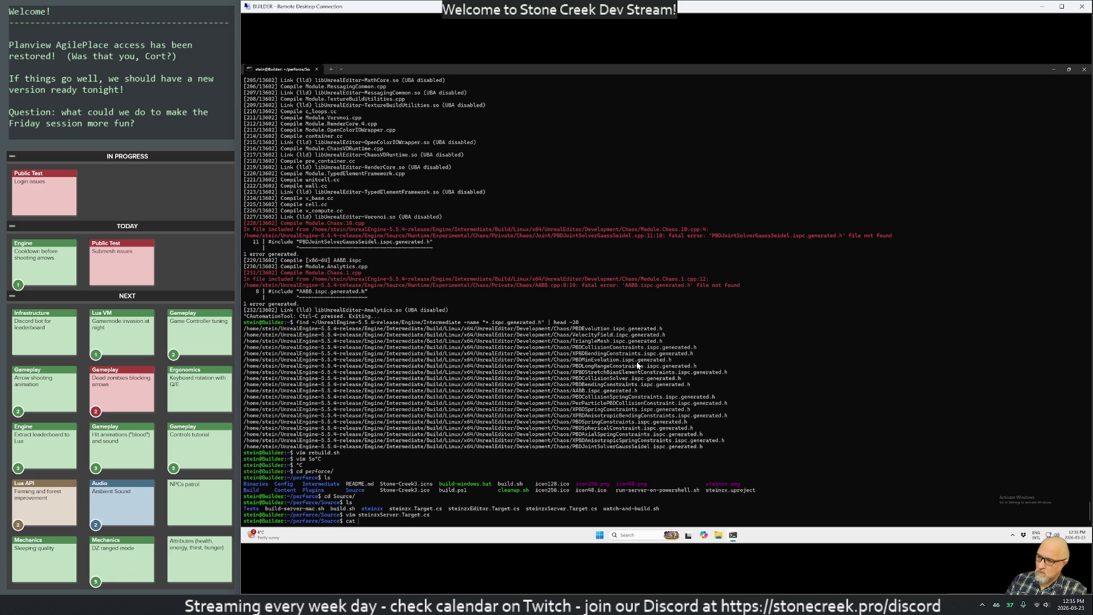
pyautogui.write('rebui')
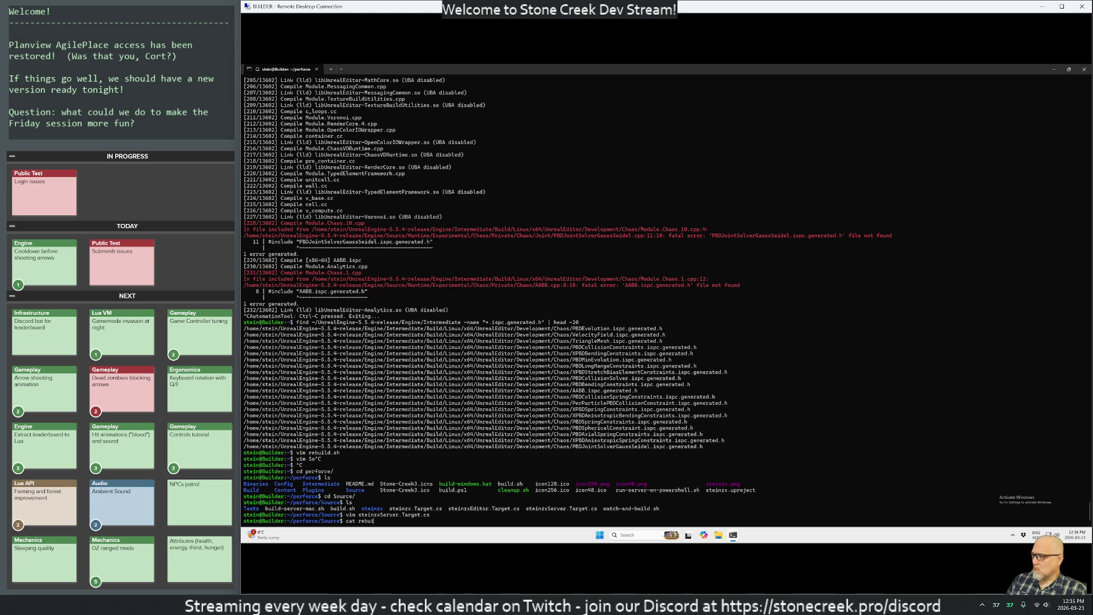
pyautogui.hotkey('ctrl', 'c')
pyautogui.write('cd')
pyautogui.press('Return')
pyautogui.write('cat re')
pyautogui.press('Tab')
pyautogui.press('Return')
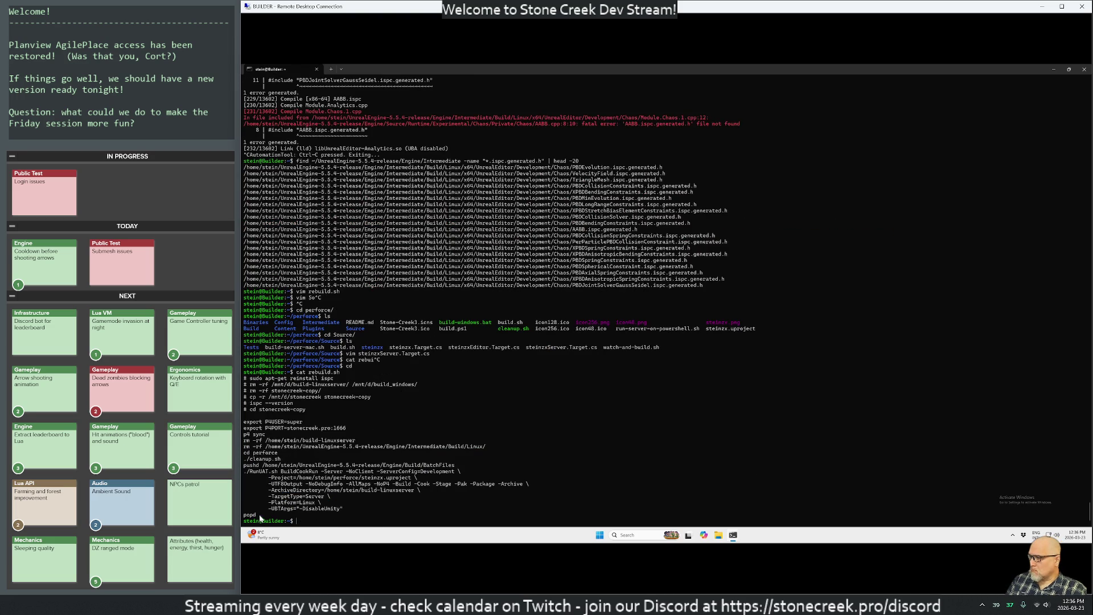
pyautogui.moveTo(260, 517); pyautogui.dragTo(238, 426)
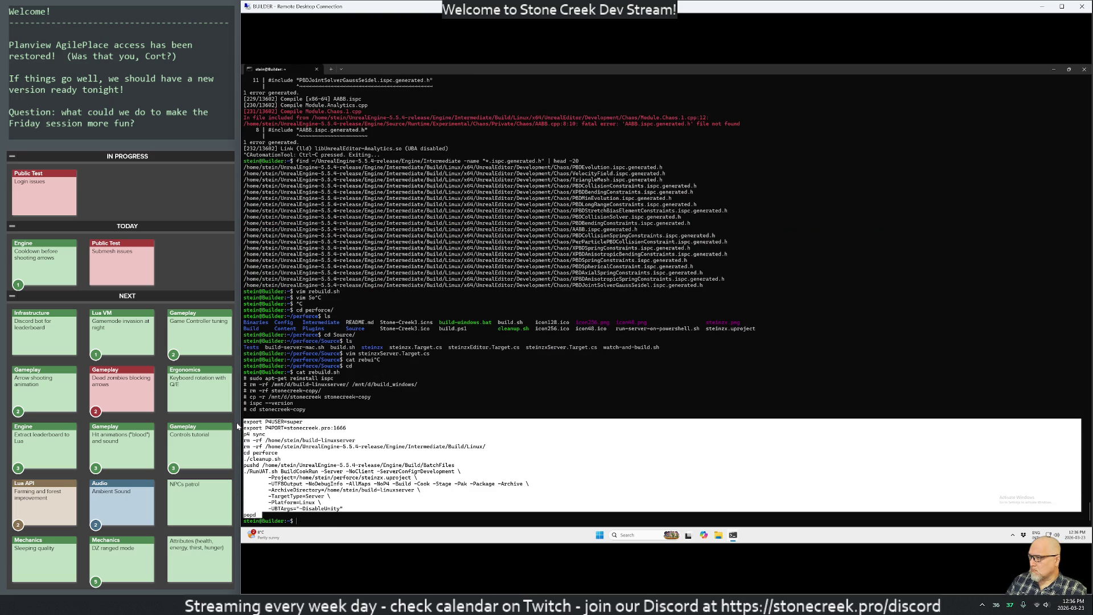
pyautogui.hotkey('ctrl', 'c')
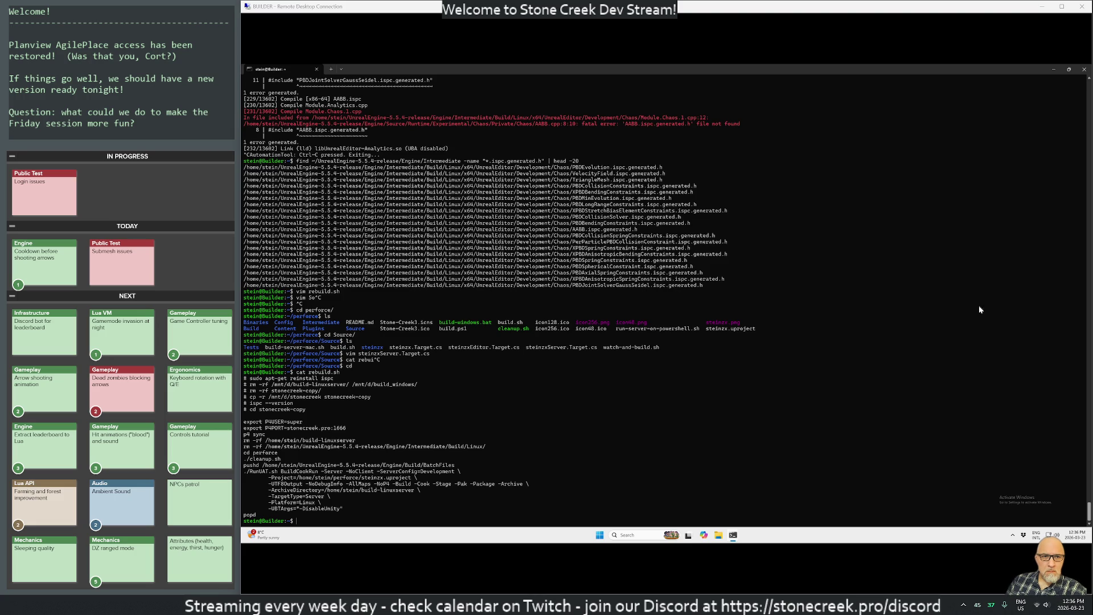
# Step: Enter 'clear && ./rebuild.sh' in the remote terminal and move down a line in rebuild.sh
pyautogui.click(708, 428)
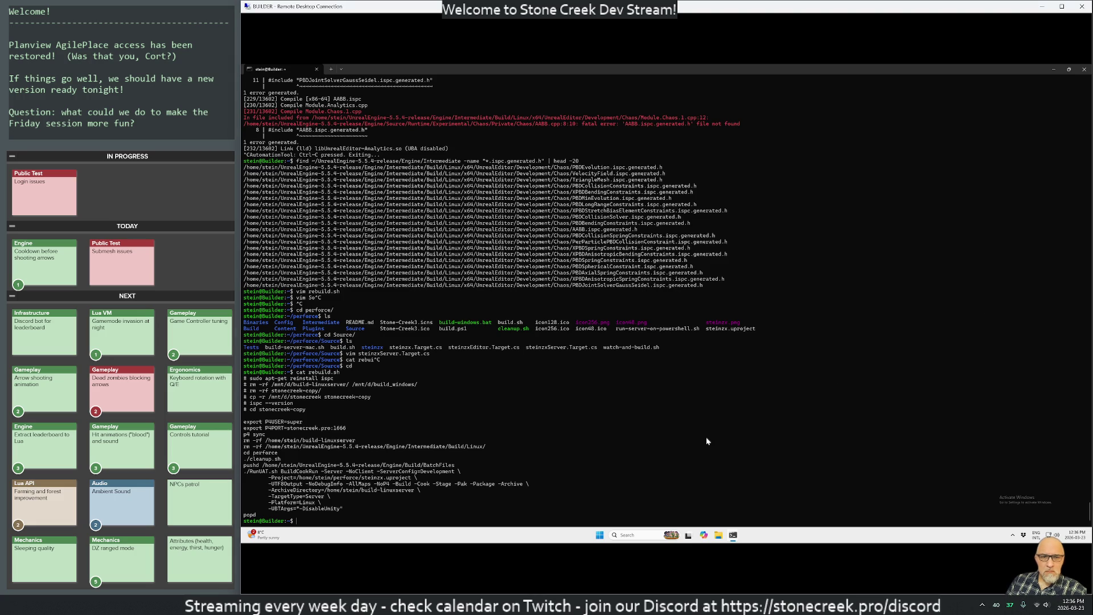
pyautogui.write('clear && ./rebuild.sh')
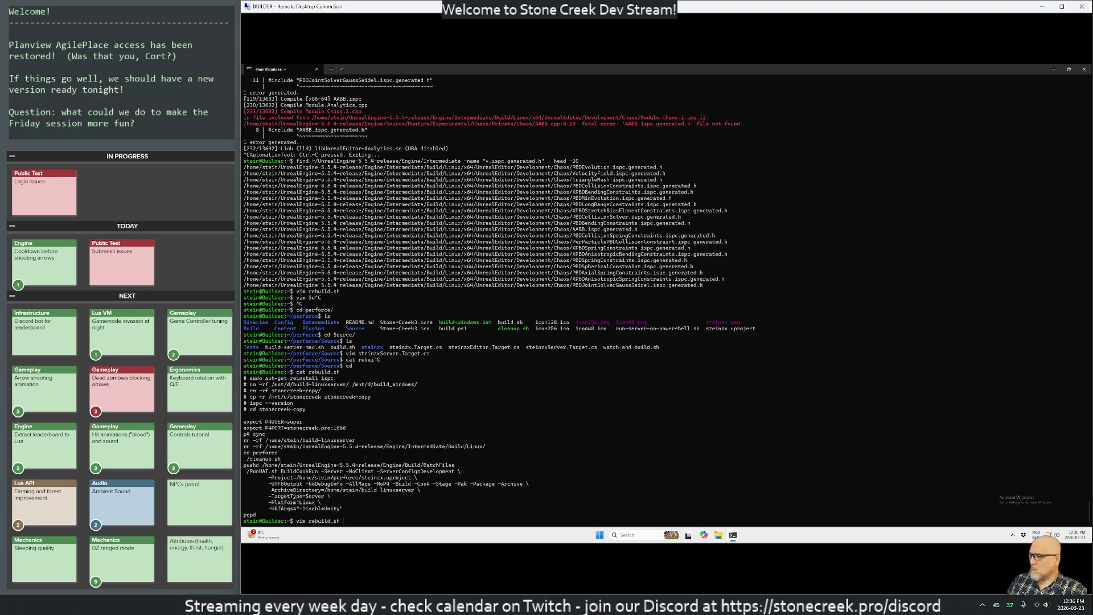
pyautogui.press('Return')
pyautogui.press('Down')
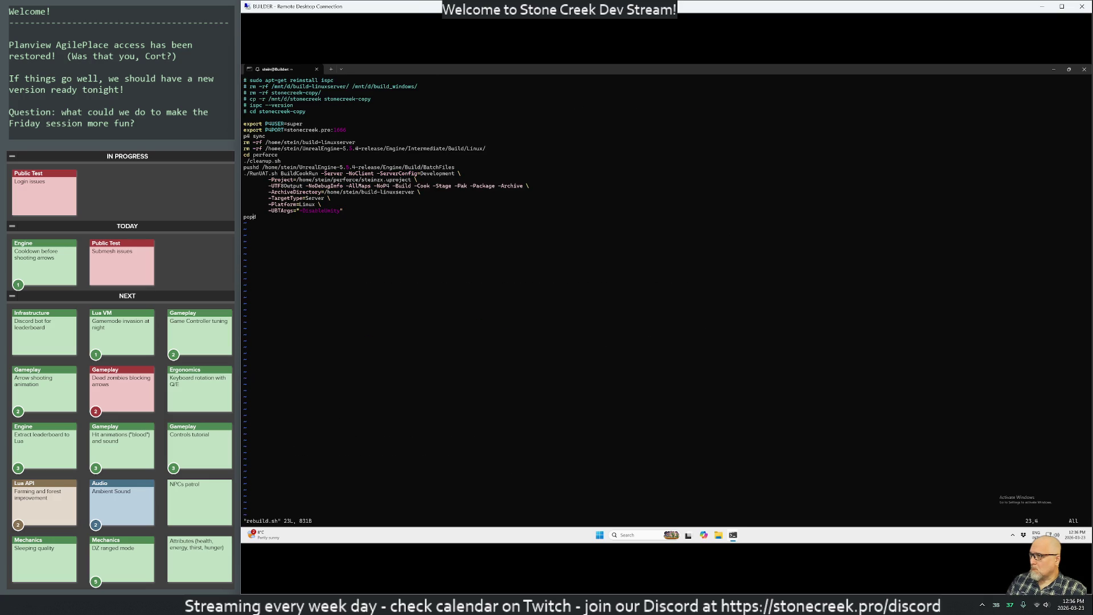
# Step: Comment out line 12 of rebuild.sh, the rm -rf of the engine's Intermediate/Build/Linux folder, with '#'
pyautogui.click(278, 161)
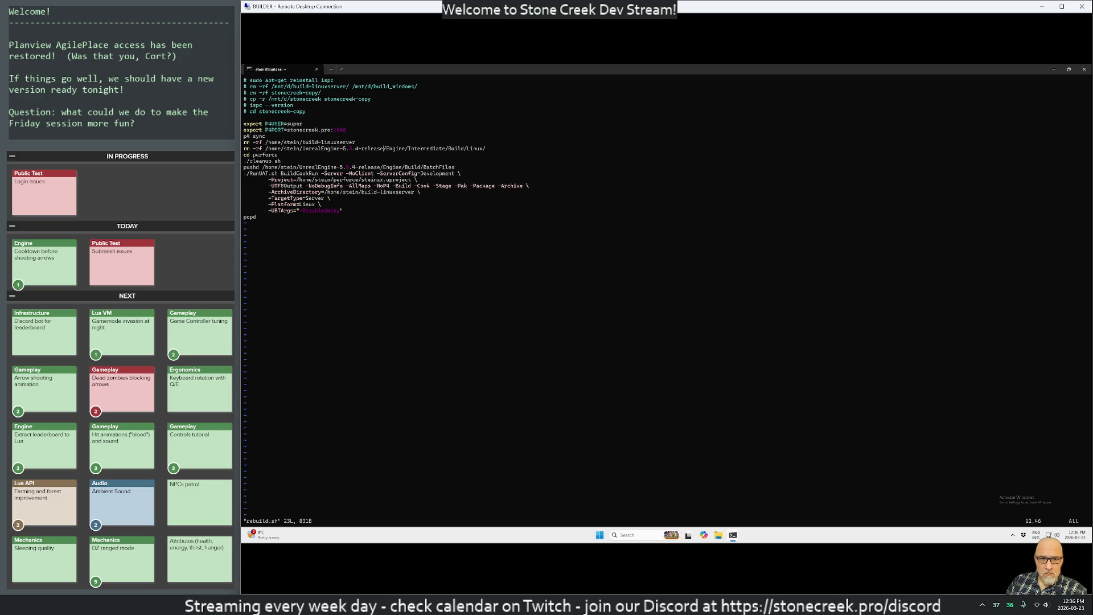
pyautogui.hotkey('shift', 'i')
pyautogui.write('#')
pyautogui.press('Escape')
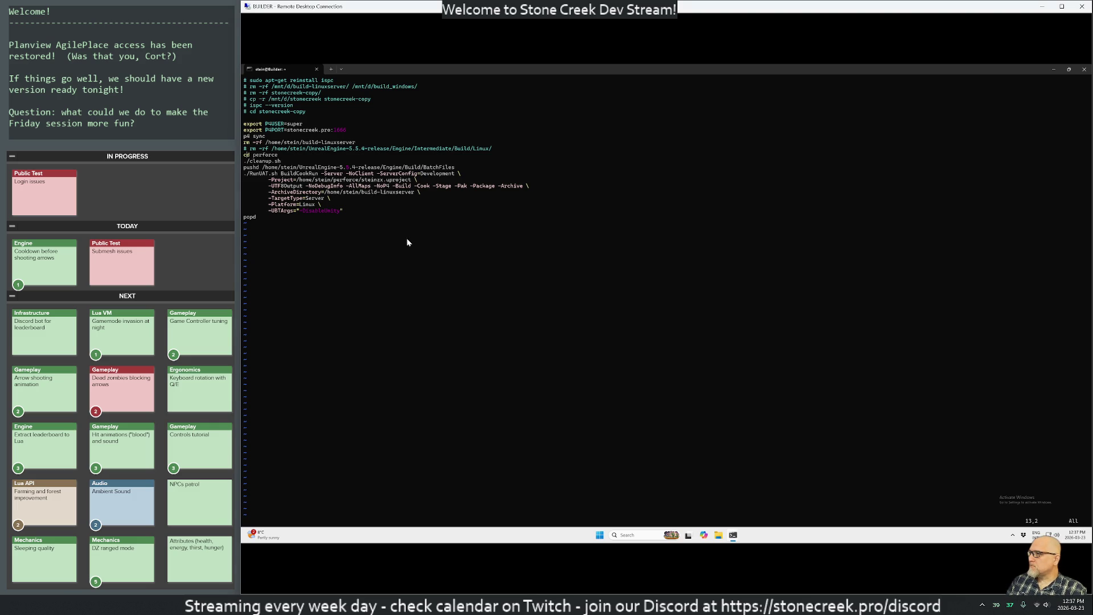
# Step: Paste a RunUAT BuildCookRun -Editor block for steinx below the pushd line, followed by a blank line
pyautogui.click(246, 148)
pyautogui.press('o')
pyautogui.press('Return')
pyautogui.hotkey('ctrl', 'v')
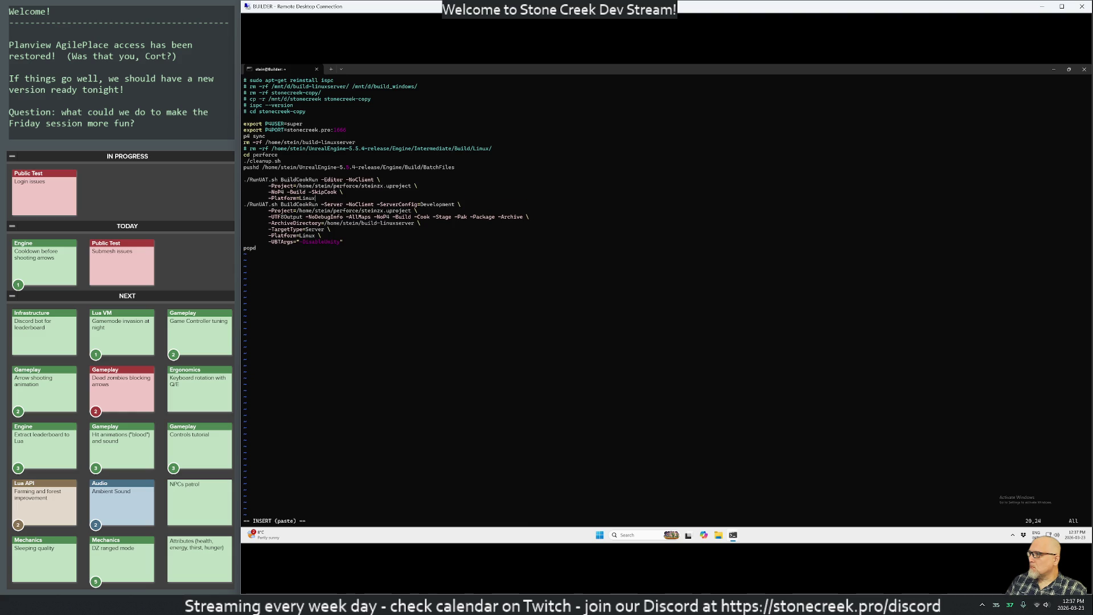
pyautogui.press('Return')
pyautogui.press('Escape')
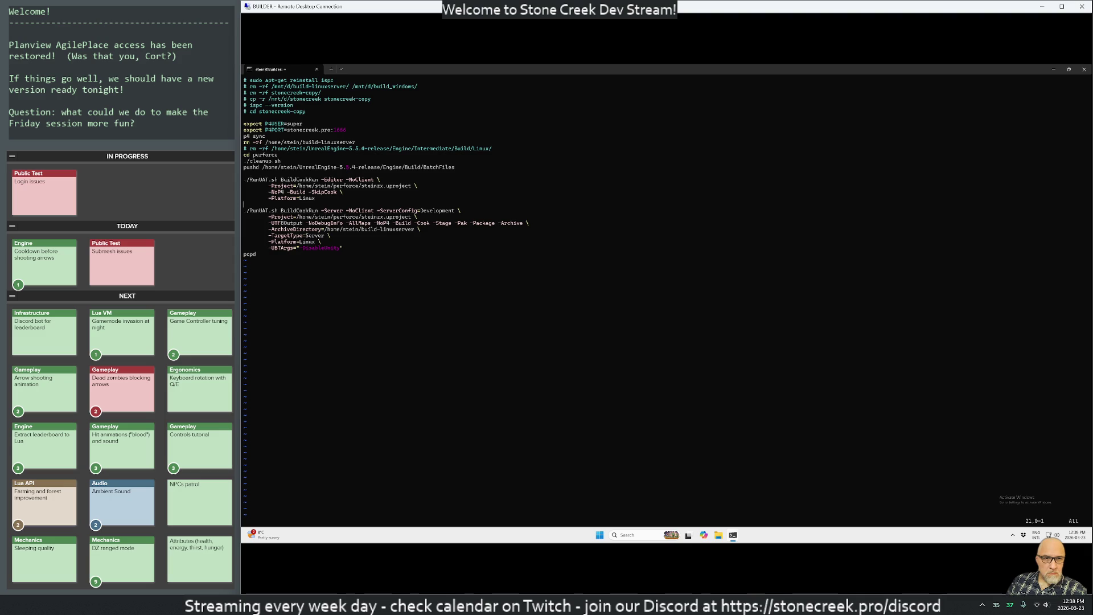
pyautogui.click(244, 222)
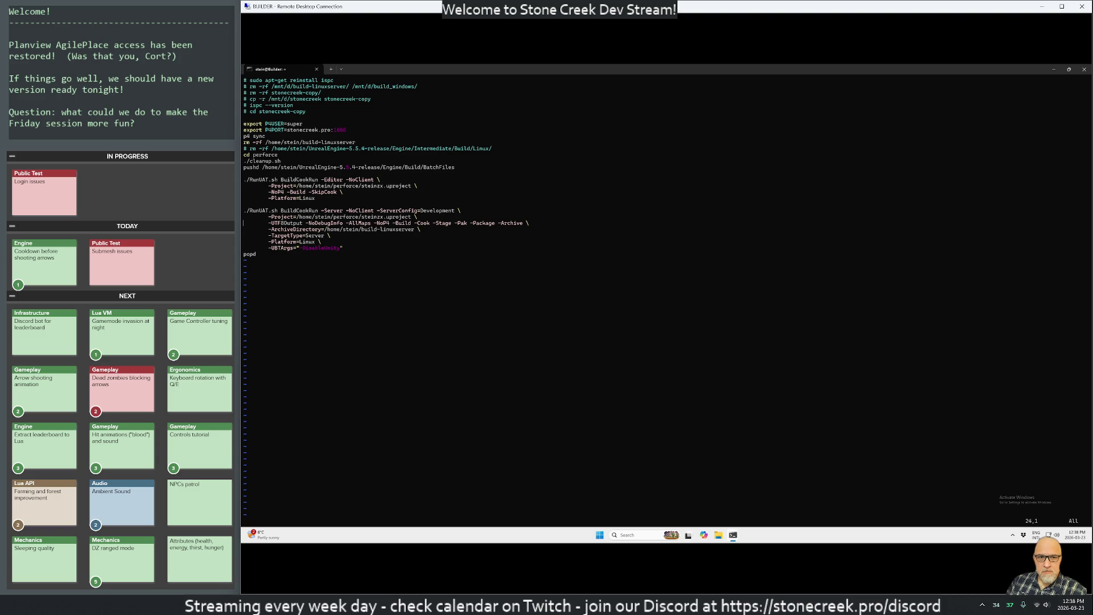
# Step: Save rebuild.sh with :wq and run ./rebuild.sh
pyautogui.write(':wq')
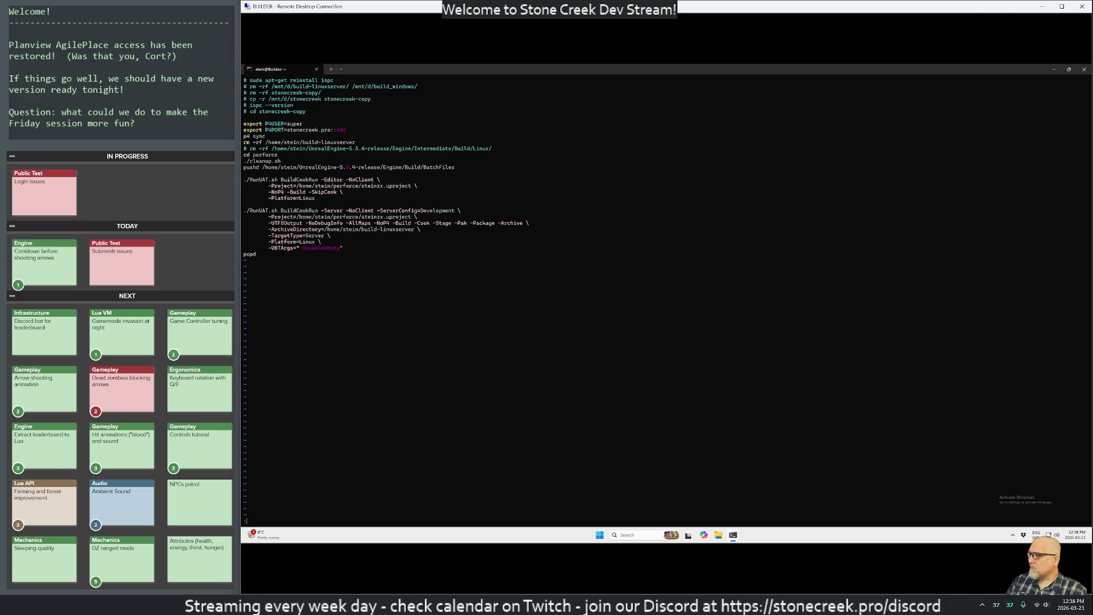
pyautogui.press('Return')
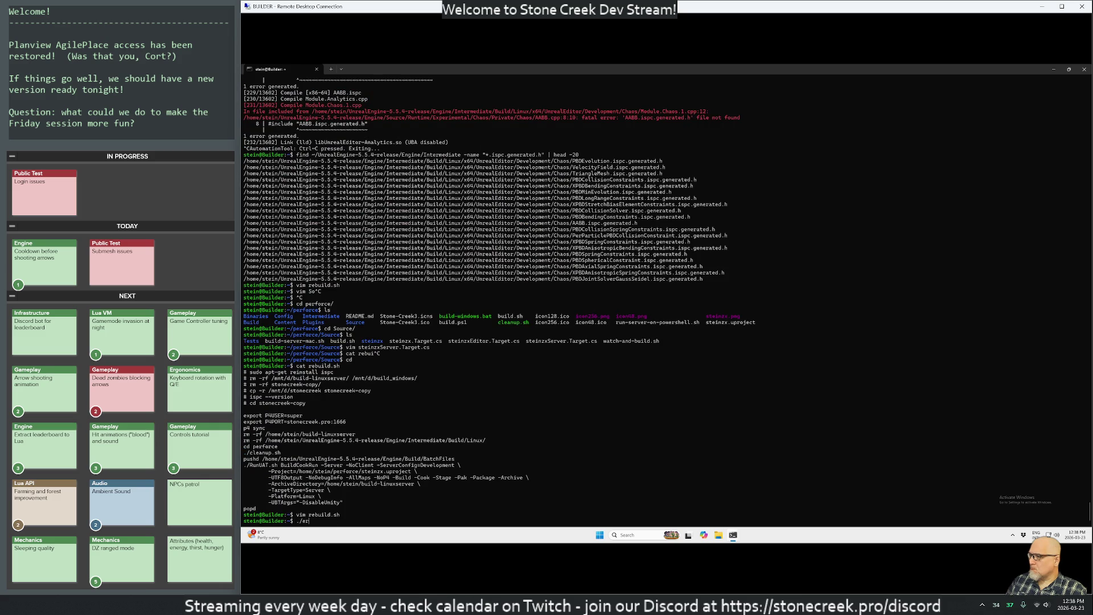
pyautogui.write('r')
pyautogui.press('Tab')
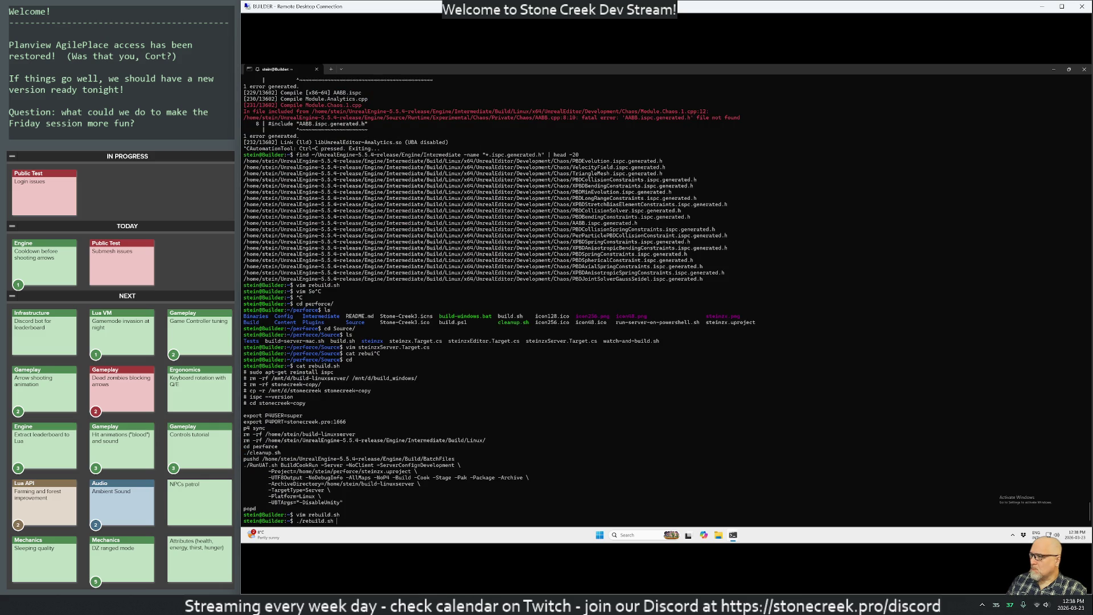
pyautogui.press('Return')
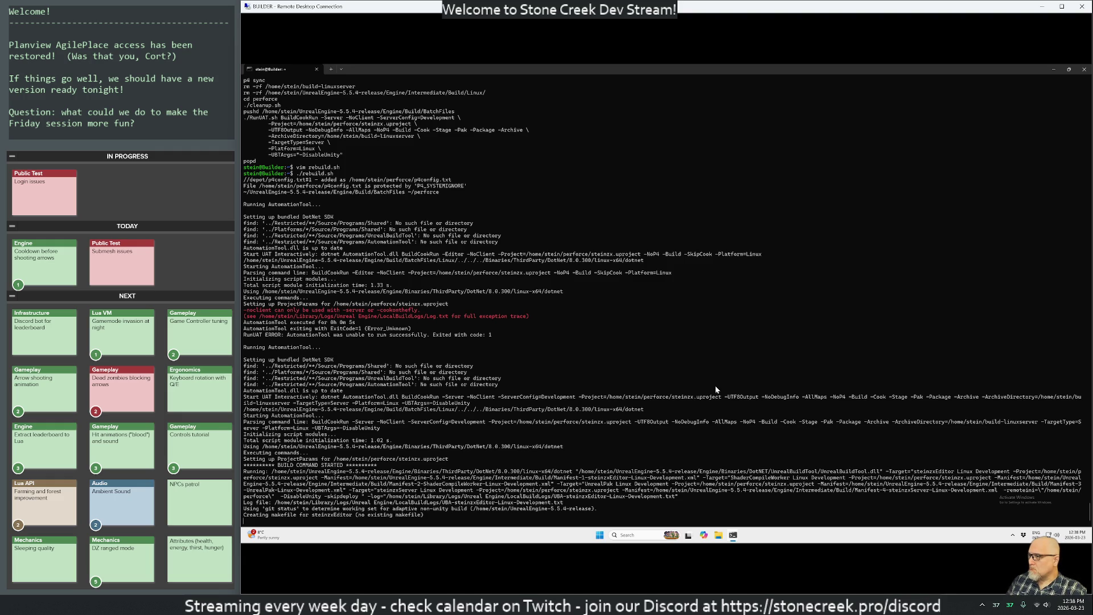
# Step: Abort the build, copy the -noclient error lines, and recall the vim rebuild.sh command
pyautogui.hotkey('ctrl', 'c')
pyautogui.hotkey('ctrl', 'c')
pyautogui.hotkey('ctrl', 'c')
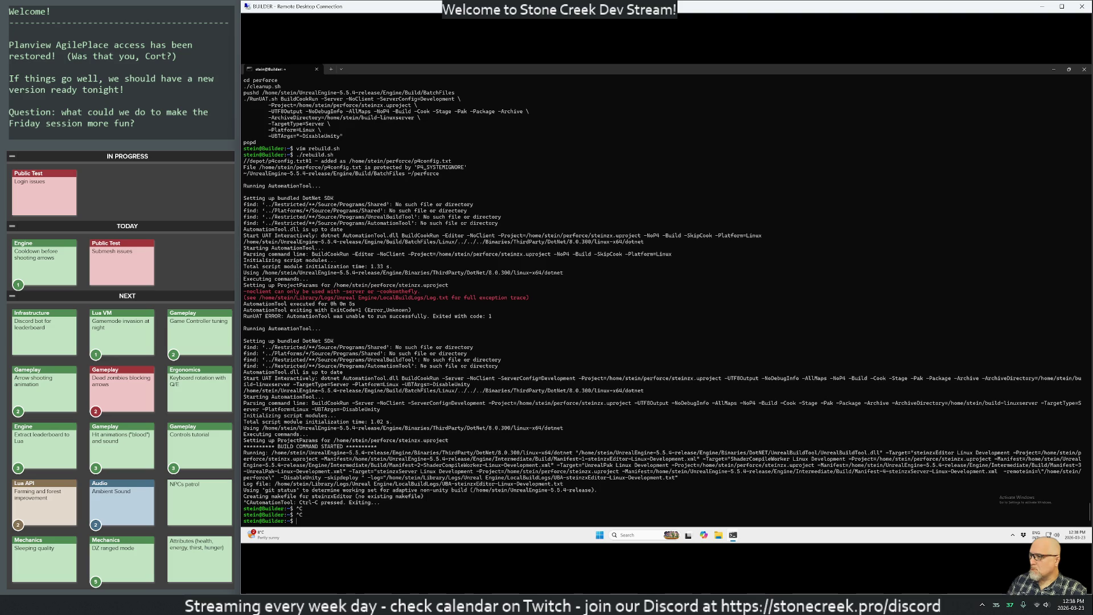
pyautogui.moveTo(535, 297); pyautogui.dragTo(244, 291)
pyautogui.hotkey('ctrl', 'c')
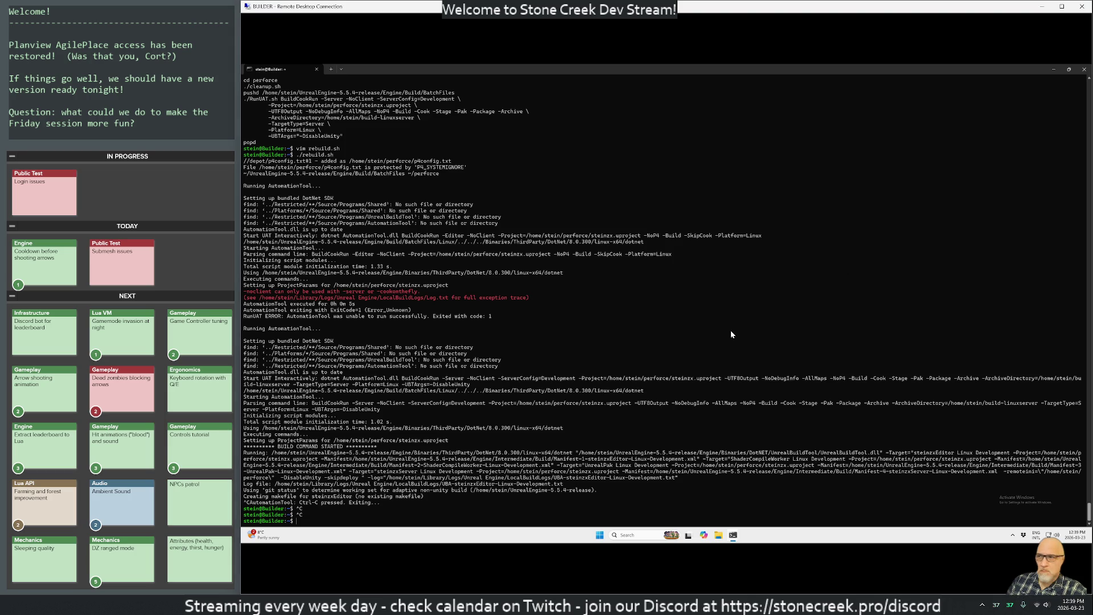
pyautogui.press('Up')
pyautogui.press('Up')
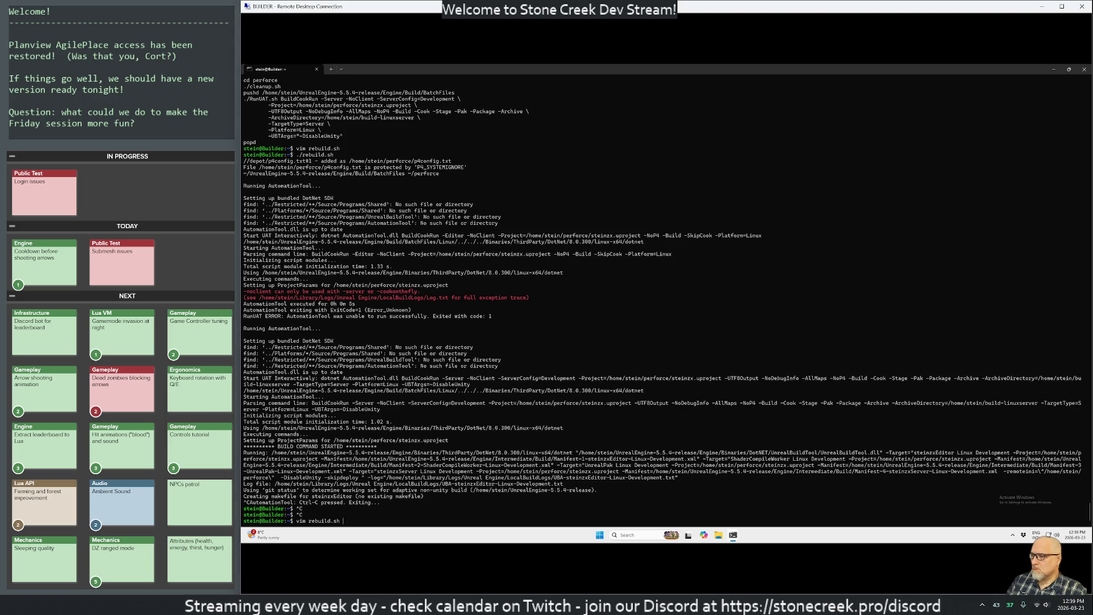
# Step: Reopen rebuild.sh and paste the Build.sh UnrealEditor Linux Development command above the server build
pyautogui.press('Return')
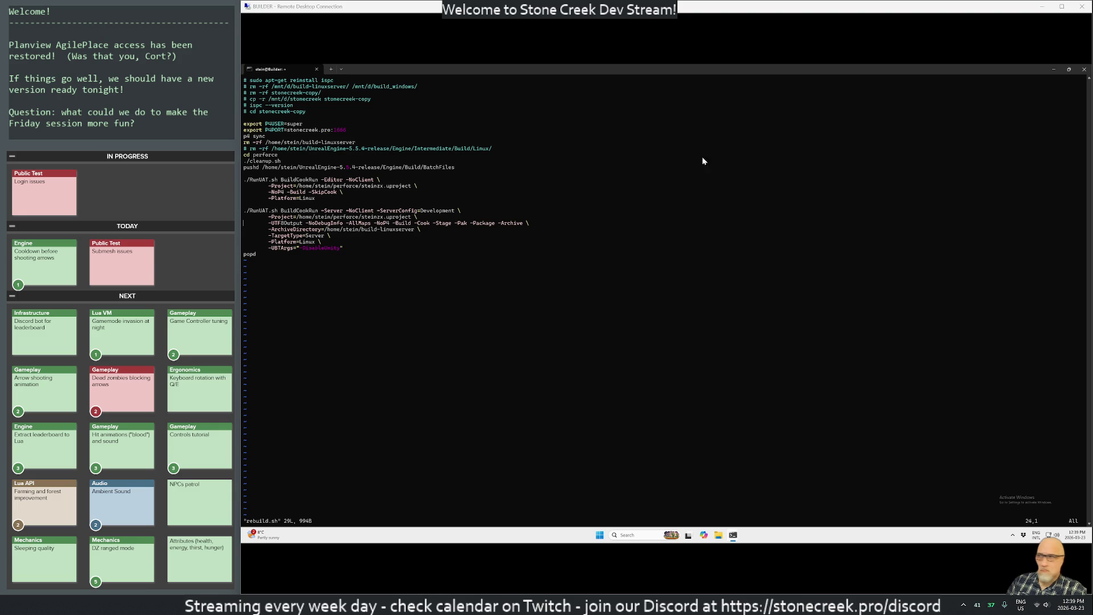
pyautogui.press('Up')
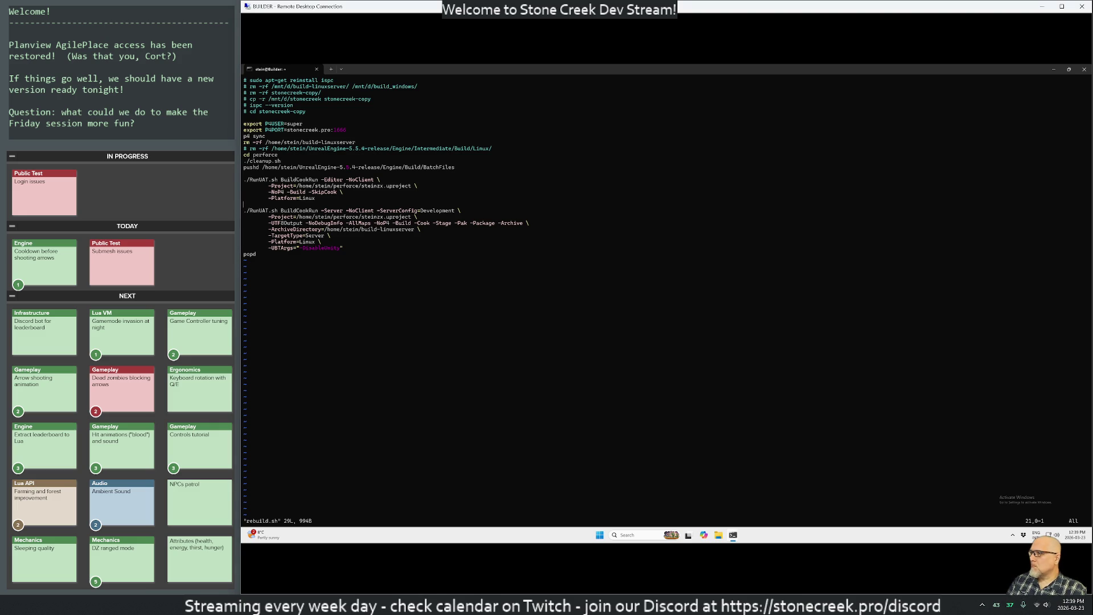
pyautogui.press('Up')
pyautogui.hotkey('shift', 'o')
pyautogui.hotkey('ctrl', 'shift', 'v')
pyautogui.press('Escape')
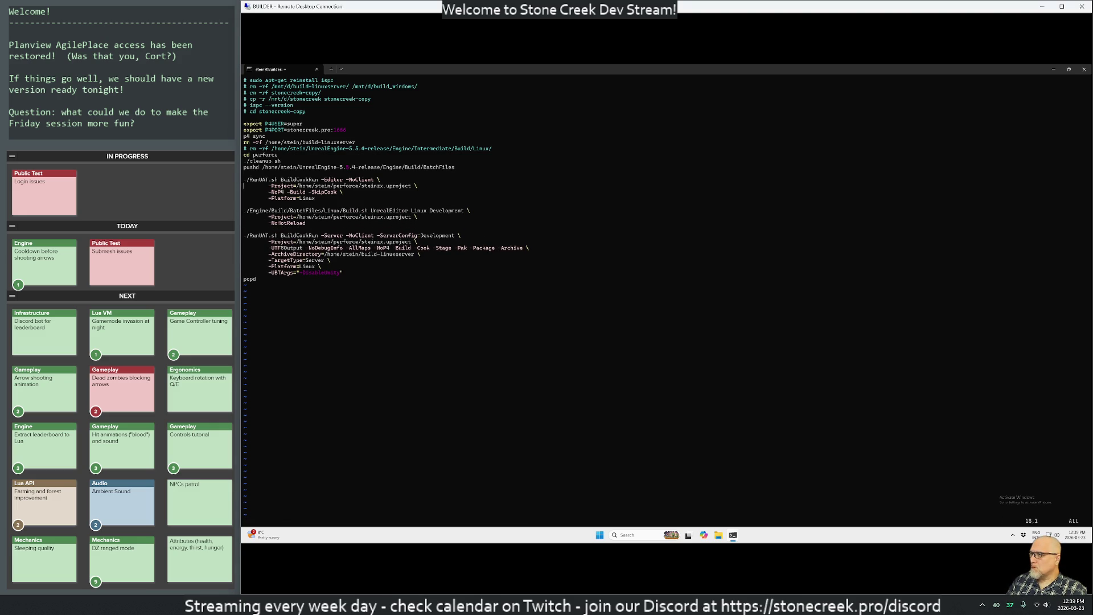
# Step: Delete the old RunUAT -Editor block, save rebuild.sh, and print it with cat
pyautogui.hotkey('shift', 'v')
pyautogui.press('j')
pyautogui.press('j')
pyautogui.press('j')
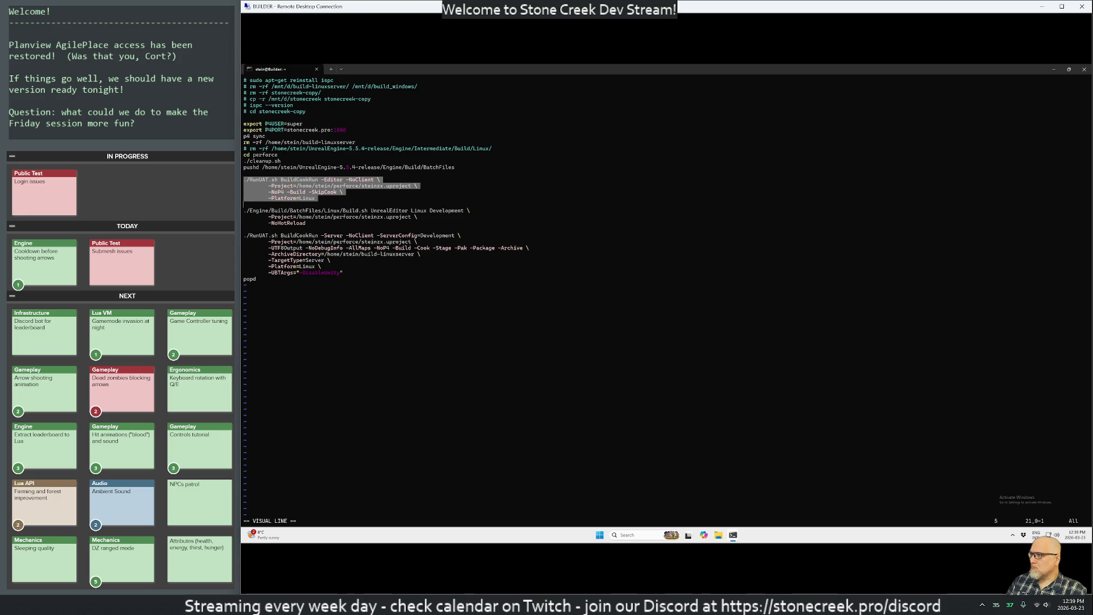
pyautogui.press('d')
pyautogui.write(':wq')
pyautogui.press('Return')
pyautogui.write('cat rebuild.sh')
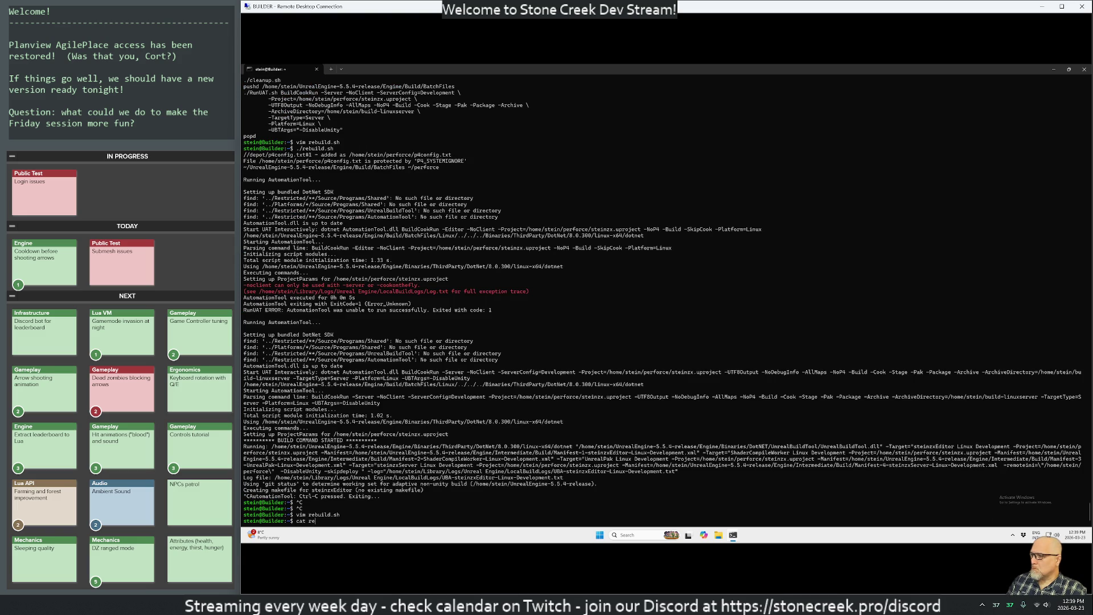
pyautogui.press('Return')
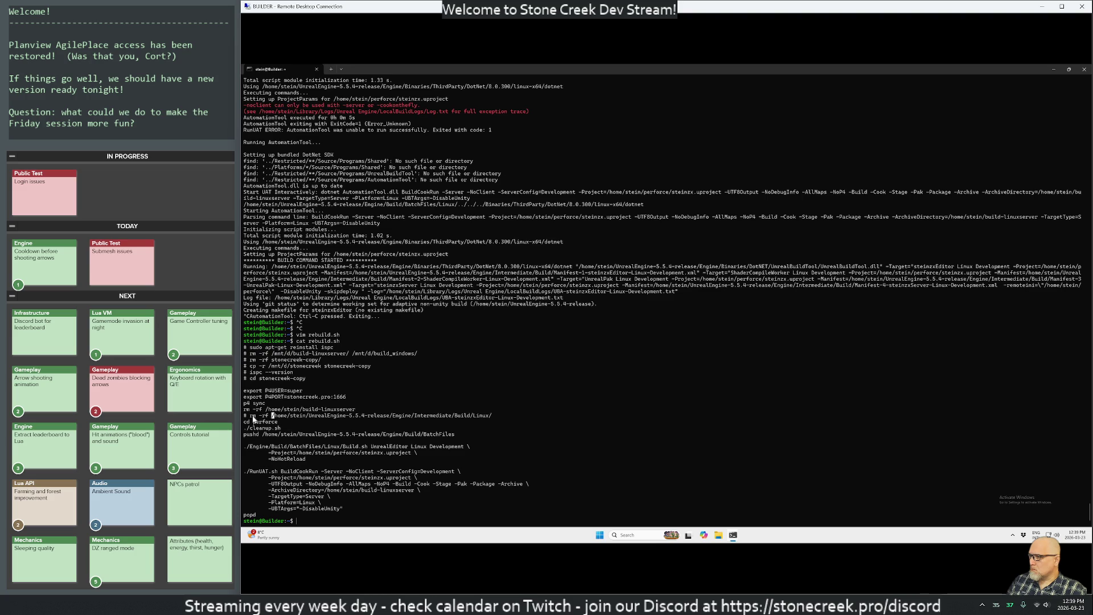
# Step: Run ./cleanup.sh from inside the perforce folder
pyautogui.tripleClick(287, 427)
pyautogui.rightClick(288, 424)
pyautogui.rightClick(290, 425)
pyautogui.press('Return')
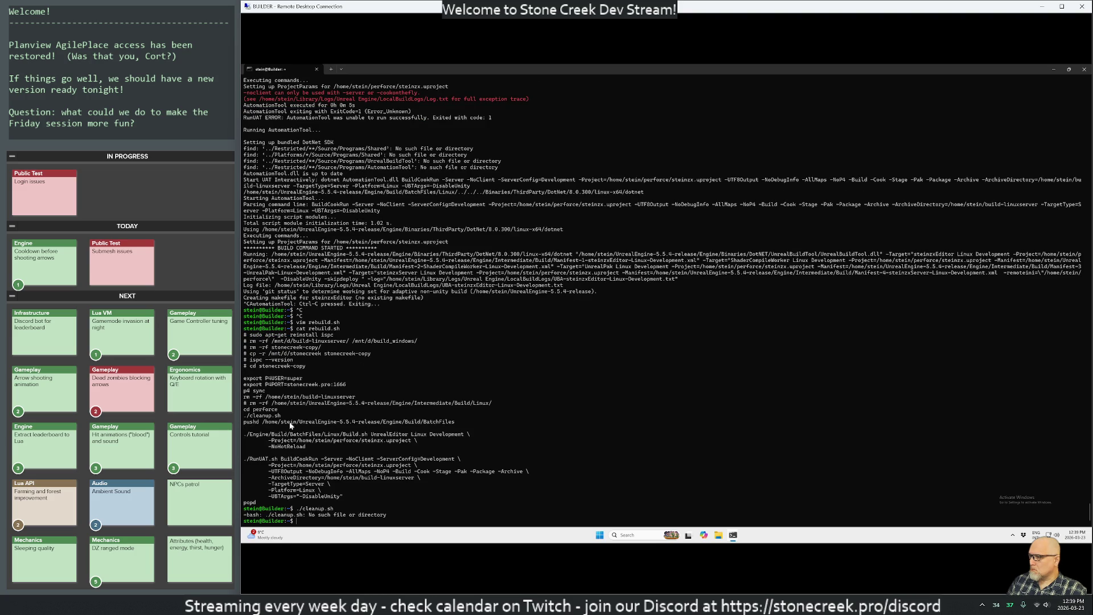
pyautogui.write('cd perforce/')
pyautogui.press('Return')
pyautogui.write('./cleanup.sh')
pyautogui.press('Return')
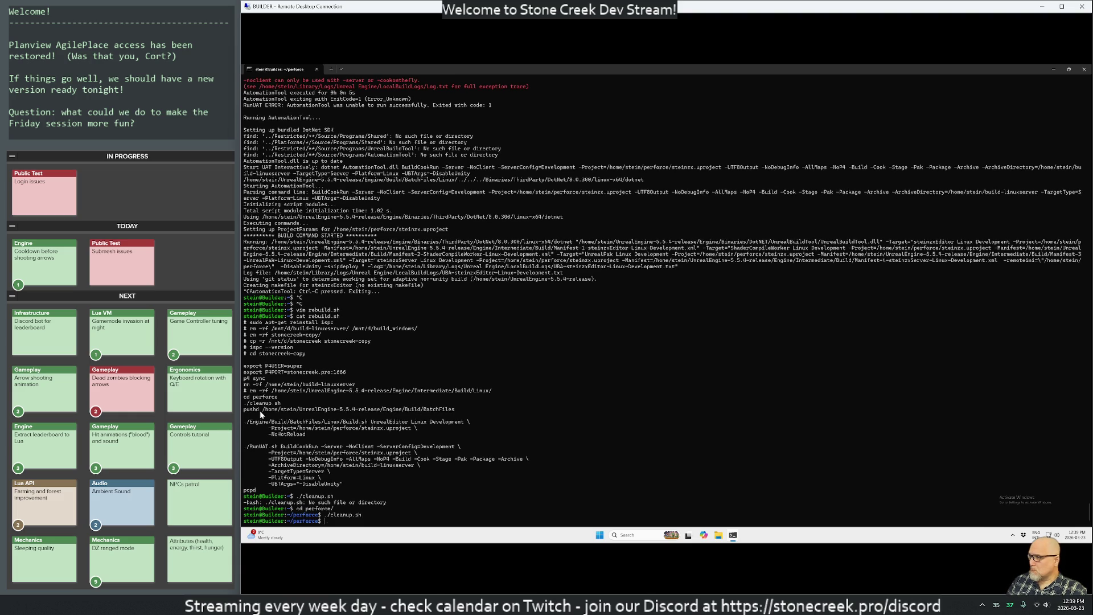
# Step: Copy the pushd line from the script and run it to enter Engine/Build/BatchFiles
pyautogui.tripleClick(260, 409)
pyautogui.rightClick(259, 408)
pyautogui.rightClick(272, 420)
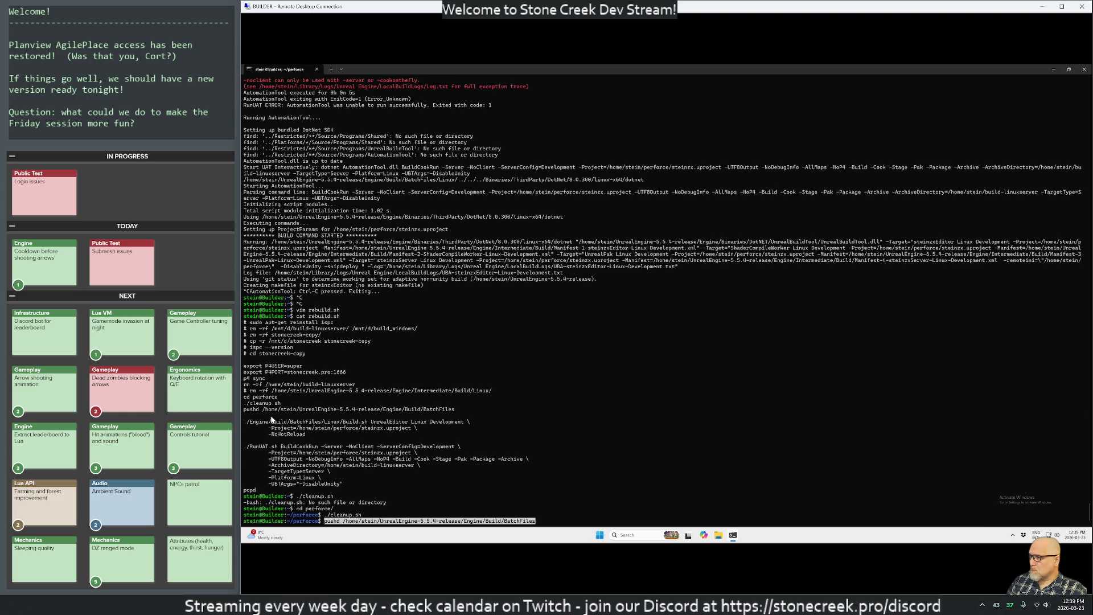
pyautogui.press('Return')
pyautogui.press('Return')
pyautogui.press('Return')
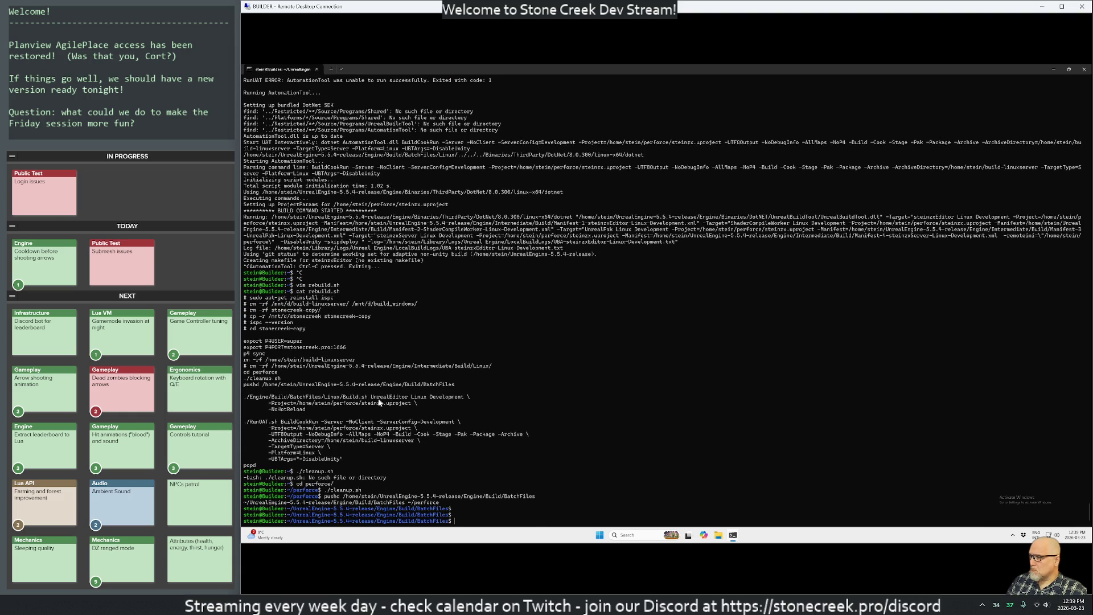
# Step: Paste and run the Build.sh UnrealEditor command, then re-paste it to correct the failing path
pyautogui.moveTo(306, 407); pyautogui.dragTo(237, 400)
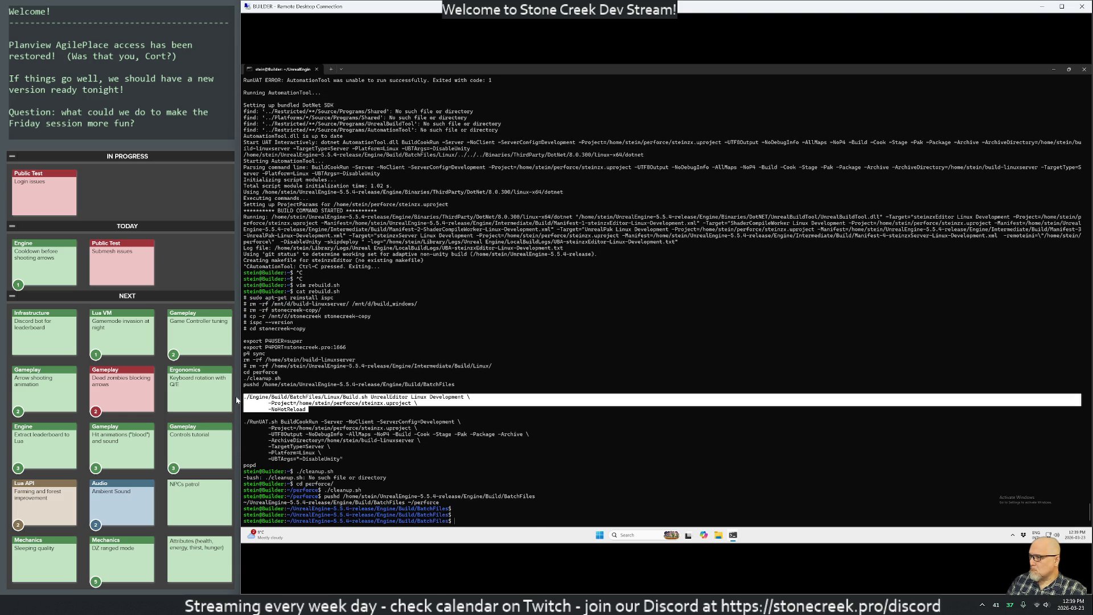
pyautogui.rightClick(340, 443)
pyautogui.rightClick(489, 492)
pyautogui.press('Return')
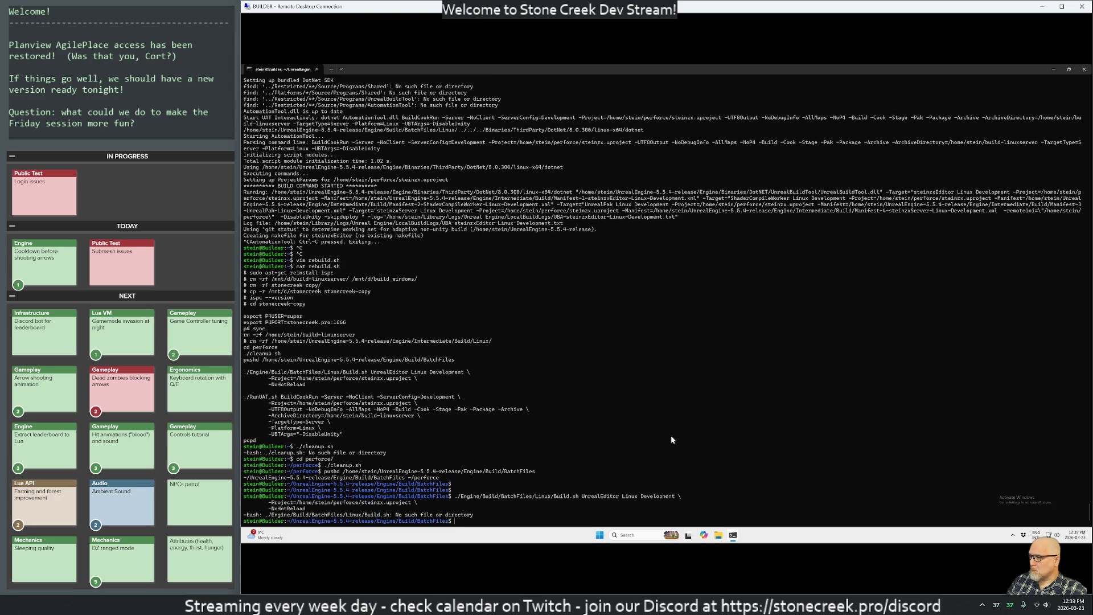
pyautogui.press('Return')
pyautogui.press('Return')
pyautogui.hotkey('ctrl', 'v')
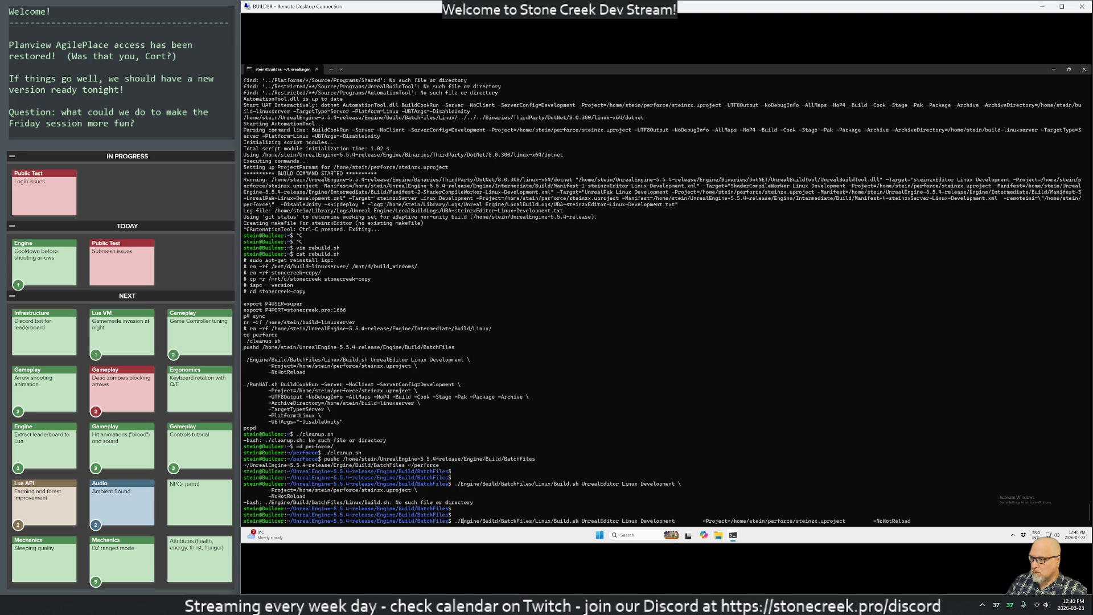
pyautogui.press('Delete')
pyautogui.press('Delete')
pyautogui.press('Delete')
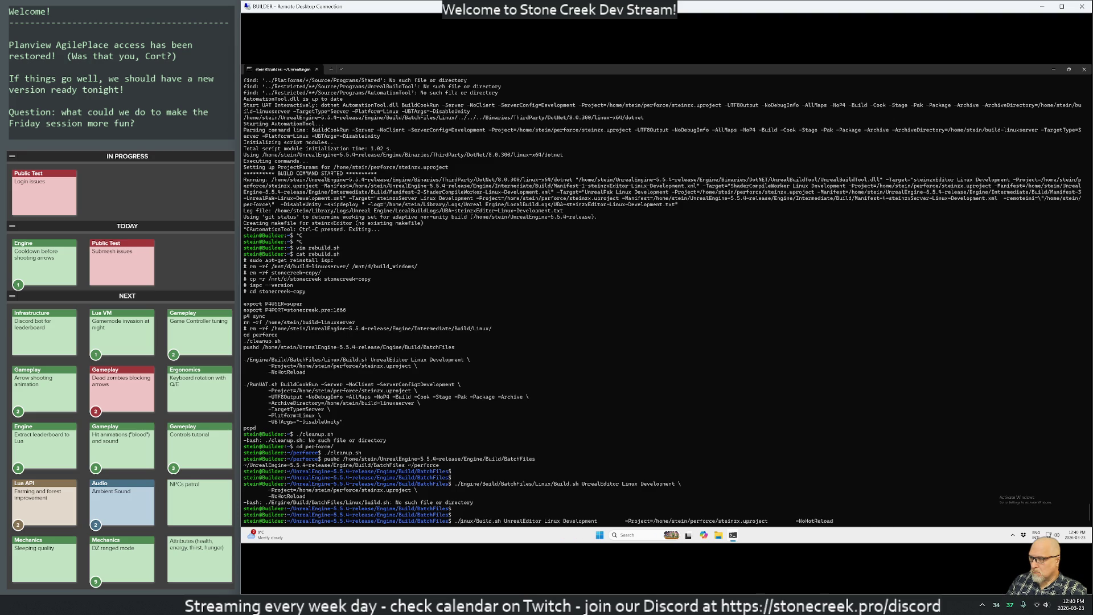
# Step: Run the build as ./Linux/Build.sh, which fails after 15.33 s on the conflicting Types.h
pyautogui.write('L')
pyautogui.press('Return')
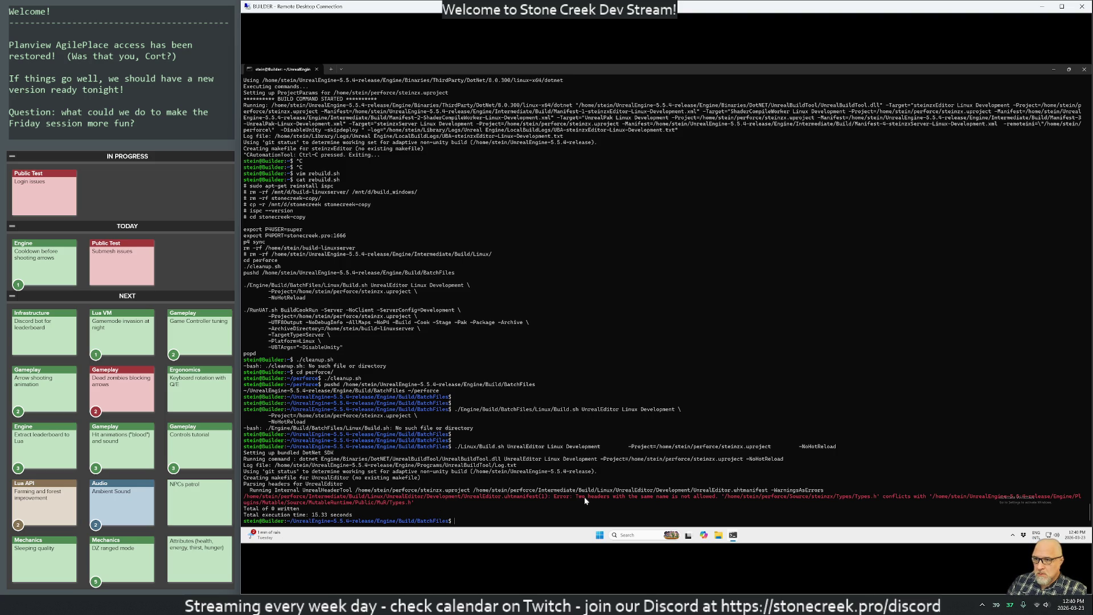
pyautogui.press('Return')
pyautogui.press('Return')
pyautogui.press('Return')
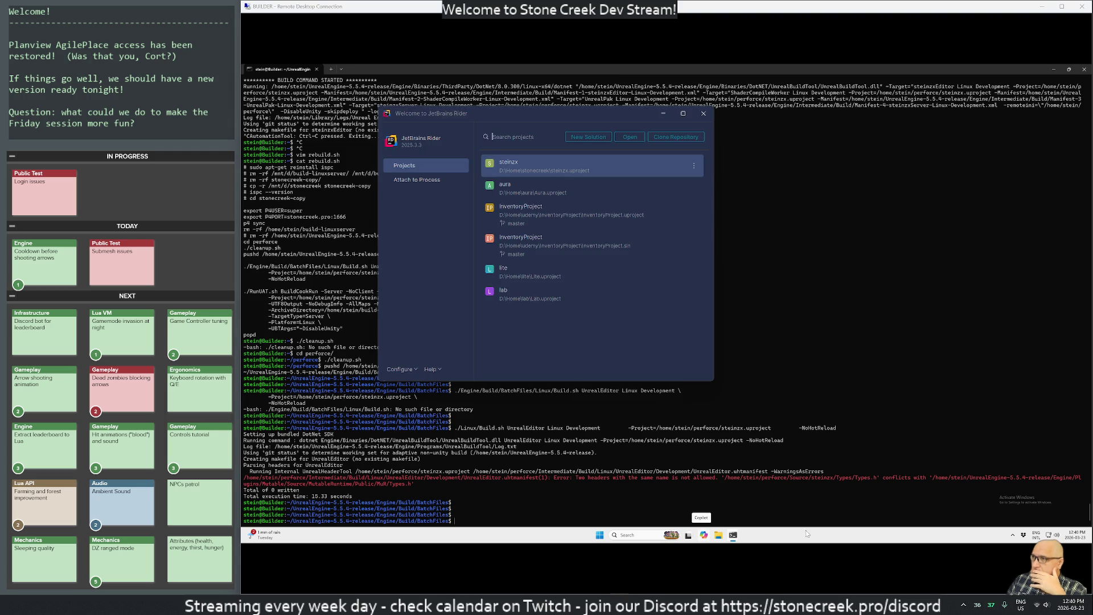
# Step: Open steinzx from the welcome screen, expand steinzx and Source, and show Perforce Local Changes (Alt+9)
pyautogui.click(541, 165)
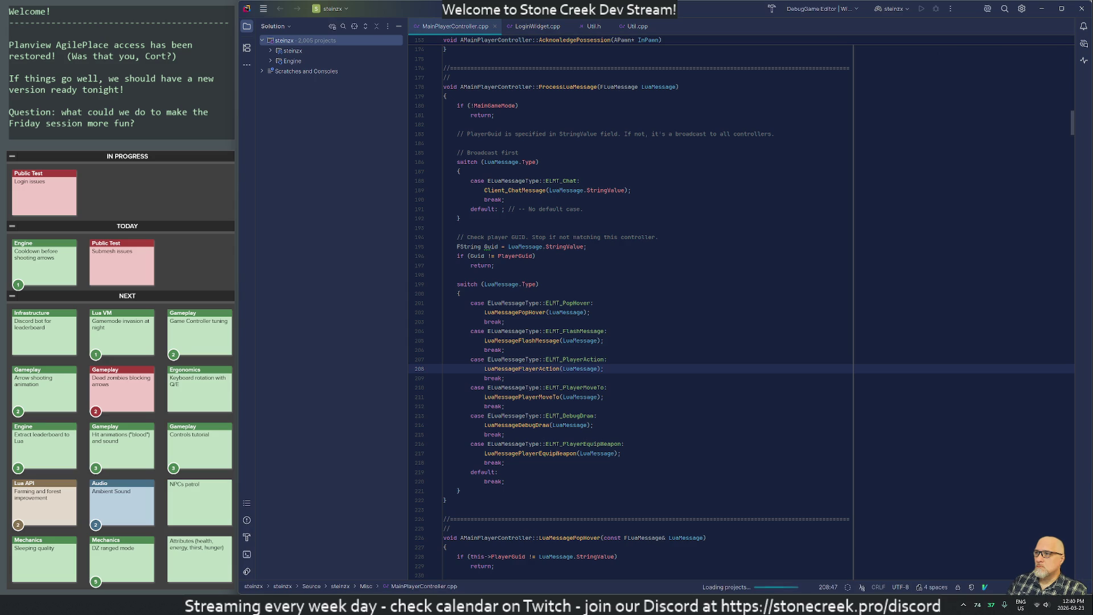
pyautogui.click(271, 50)
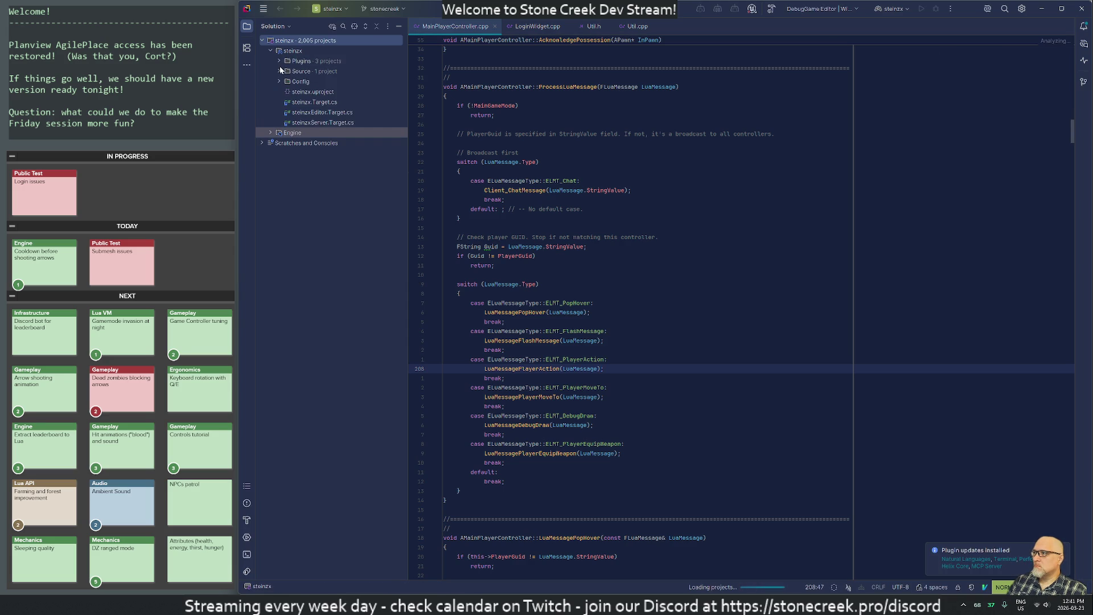
pyautogui.click(278, 70)
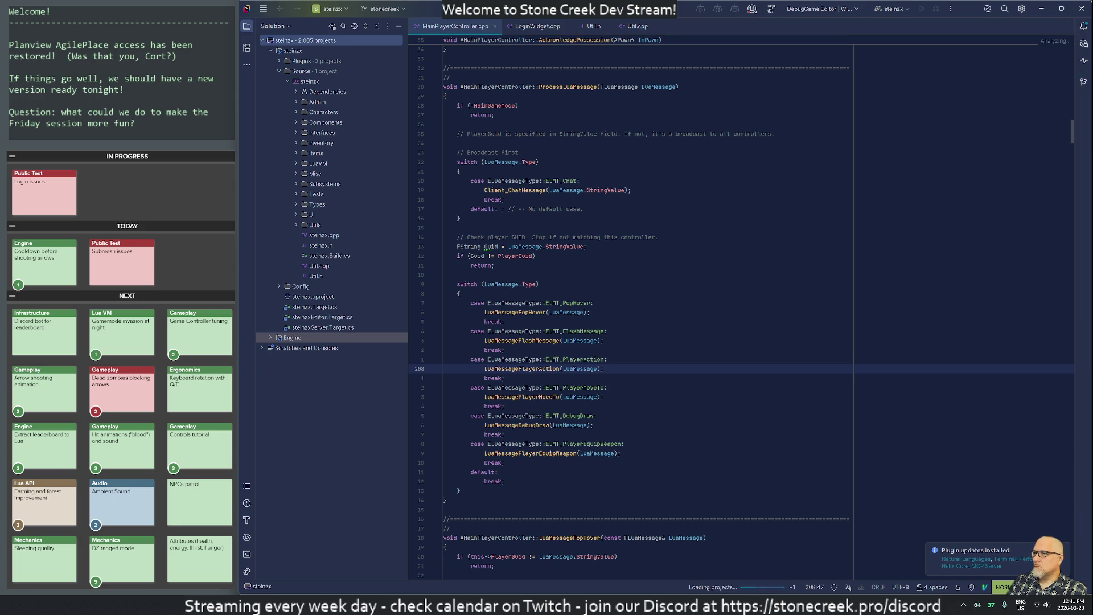
pyautogui.hotkey('alt', '9')
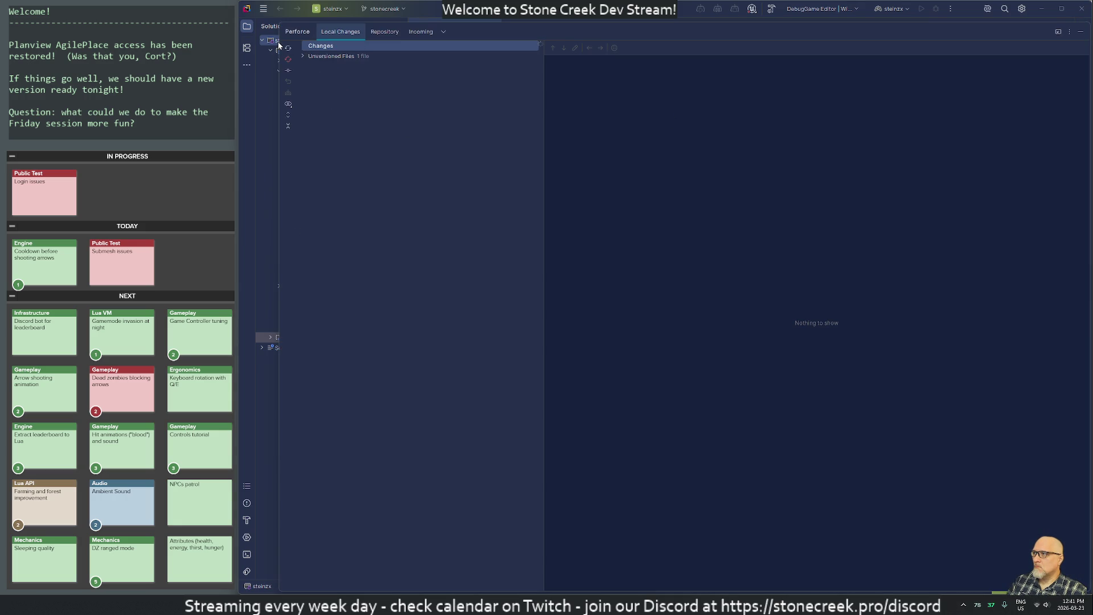
# Step: Rename Utils/Types/Types.h to StoneCreekTypes.h, clearing read-only status on it and its referencing files
pyautogui.click(1081, 31)
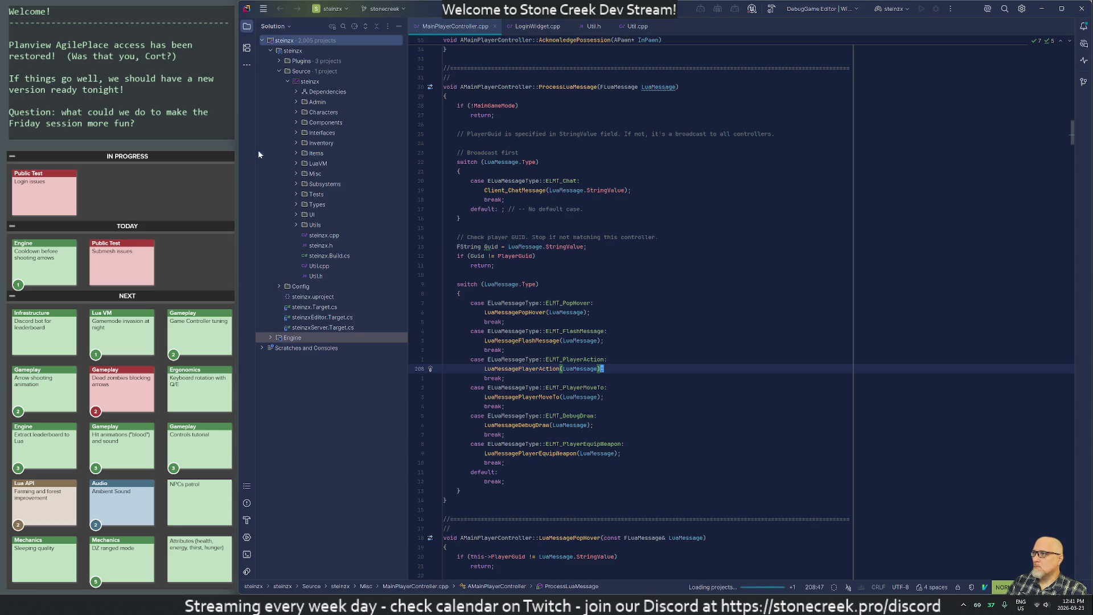
pyautogui.click(296, 225)
pyautogui.click(293, 203)
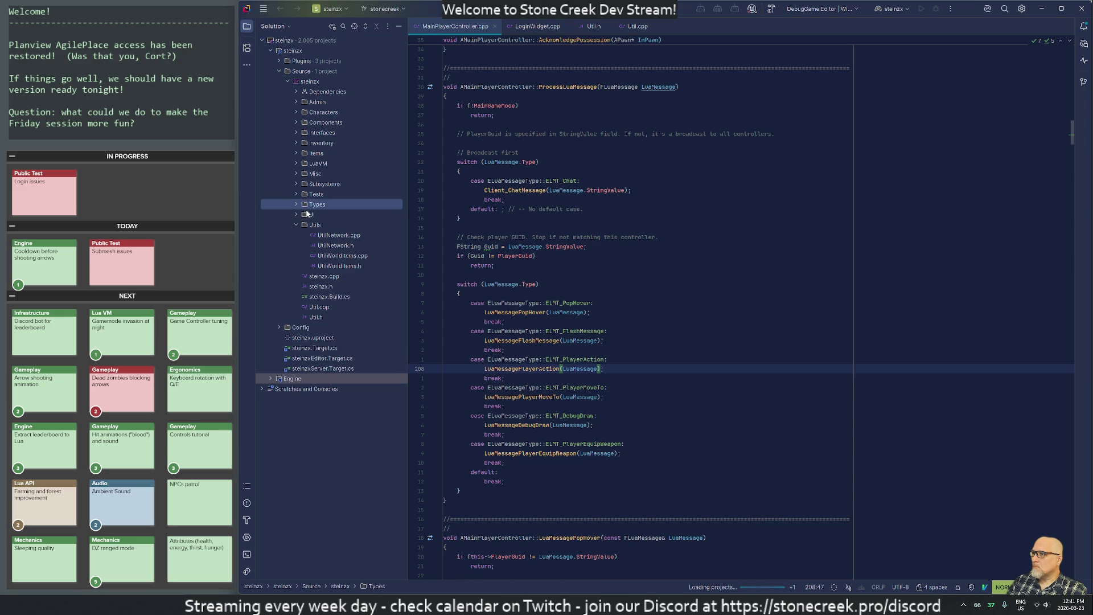
pyautogui.rightClick(326, 295)
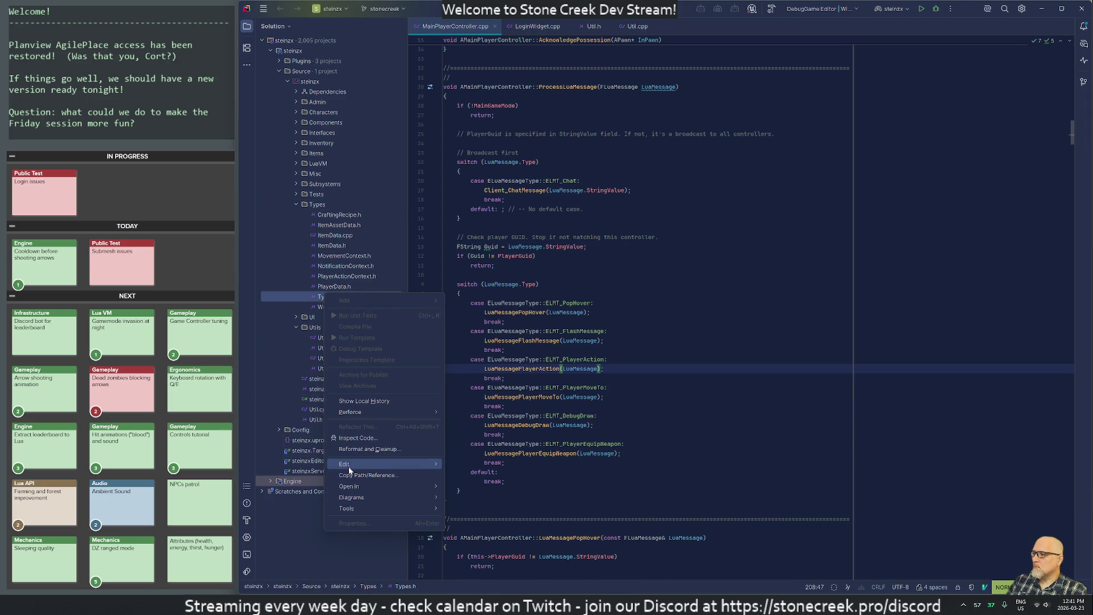
pyautogui.moveTo(413, 464)
pyautogui.click(470, 530)
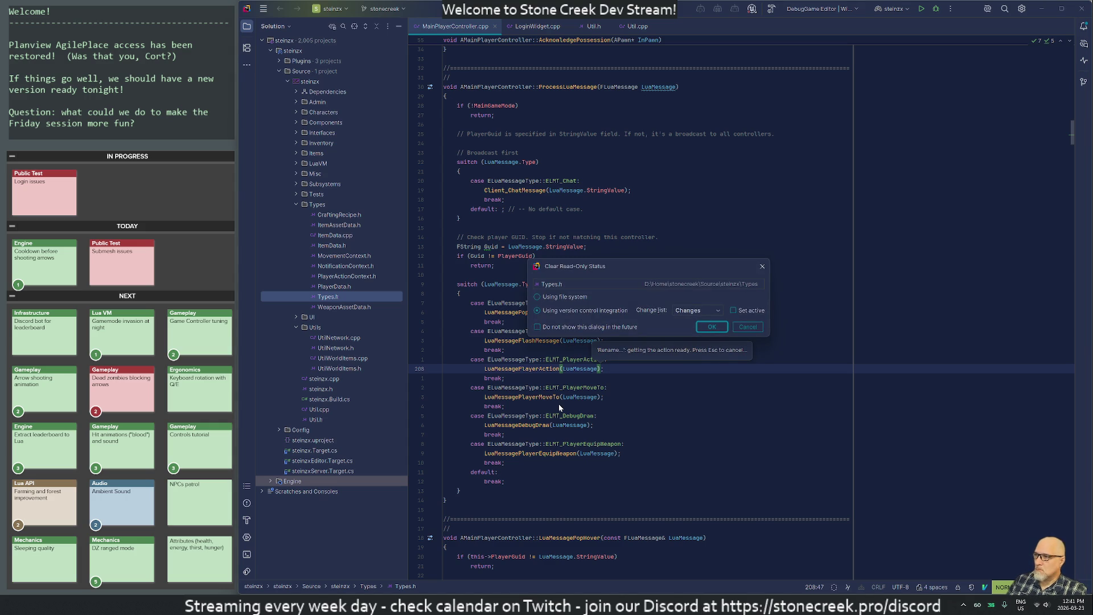
pyautogui.click(710, 328)
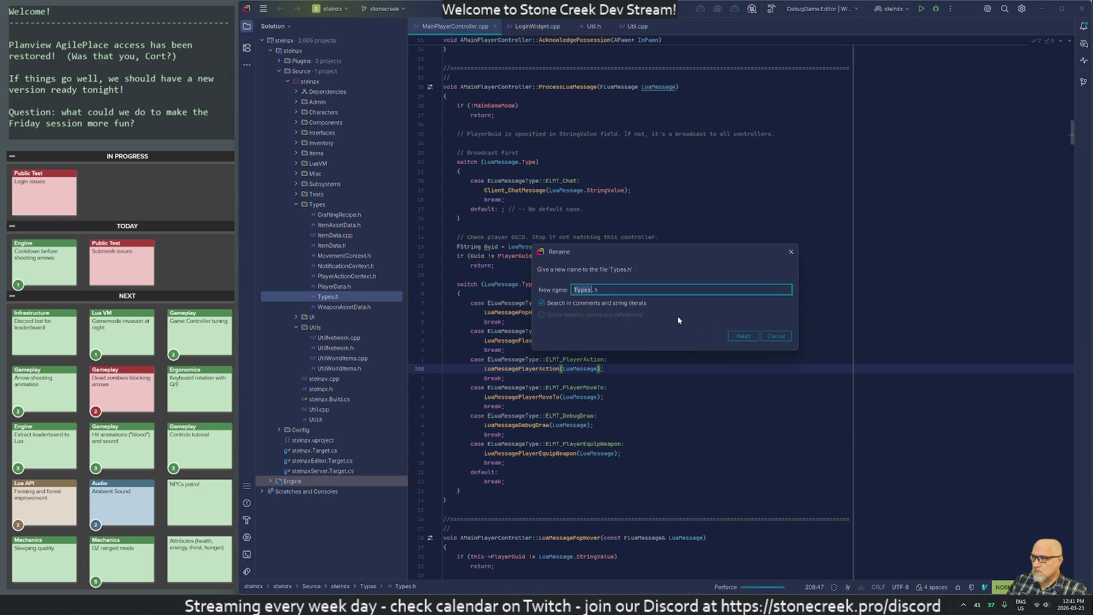
pyautogui.write('StoneCreek')
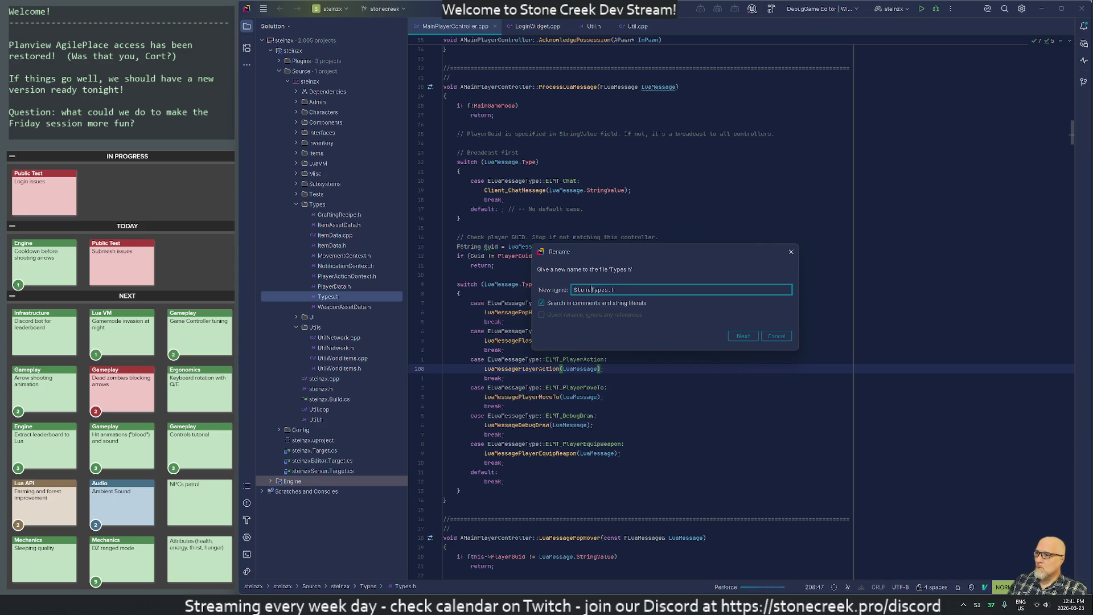
pyautogui.click(741, 338)
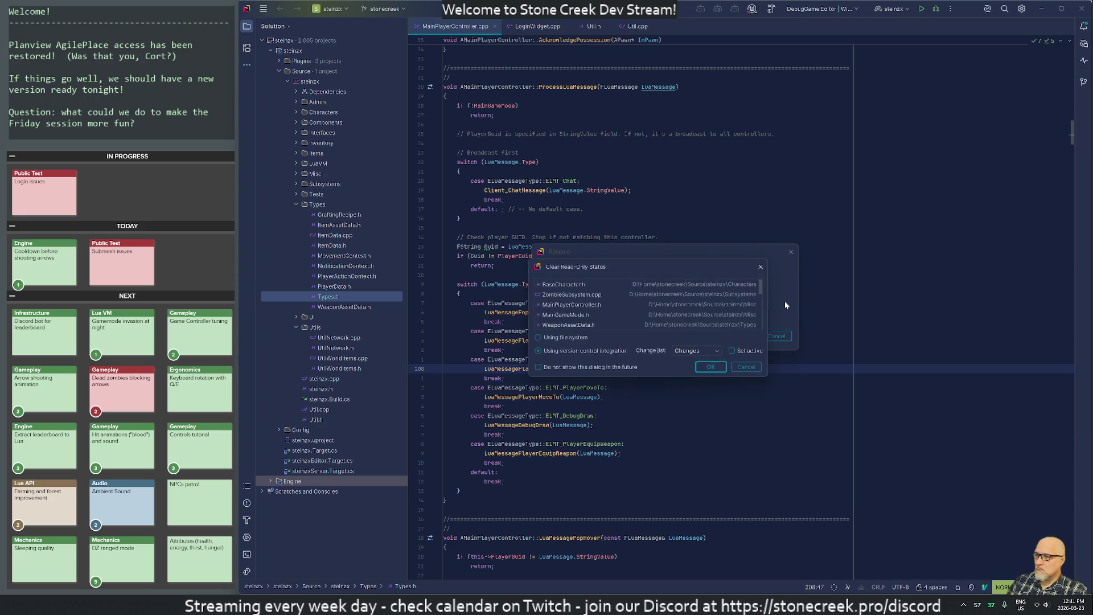
pyautogui.scroll(-3, 634, 315)
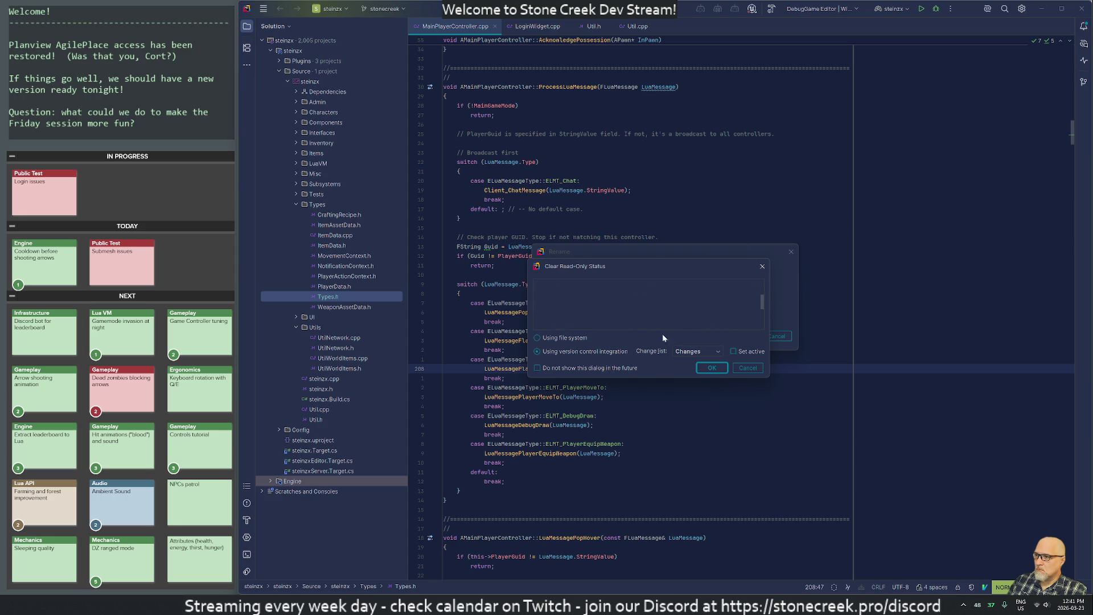
pyautogui.click(710, 370)
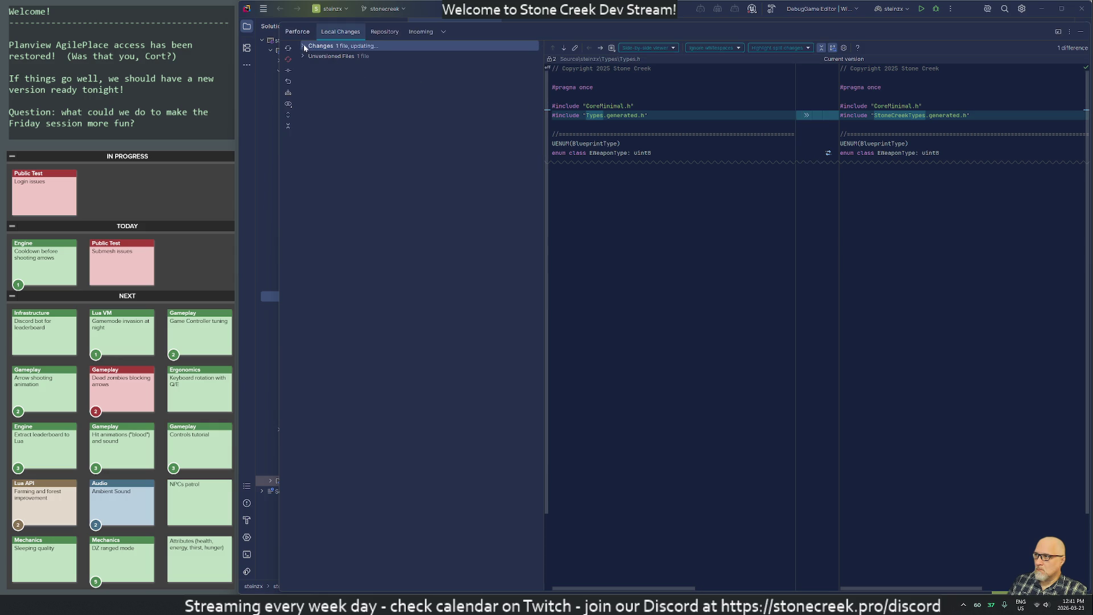
# Step: Review the include changes in the six changed files, from BaseCharacter.h to ZombieSubsystem.cpp
pyautogui.click(302, 46)
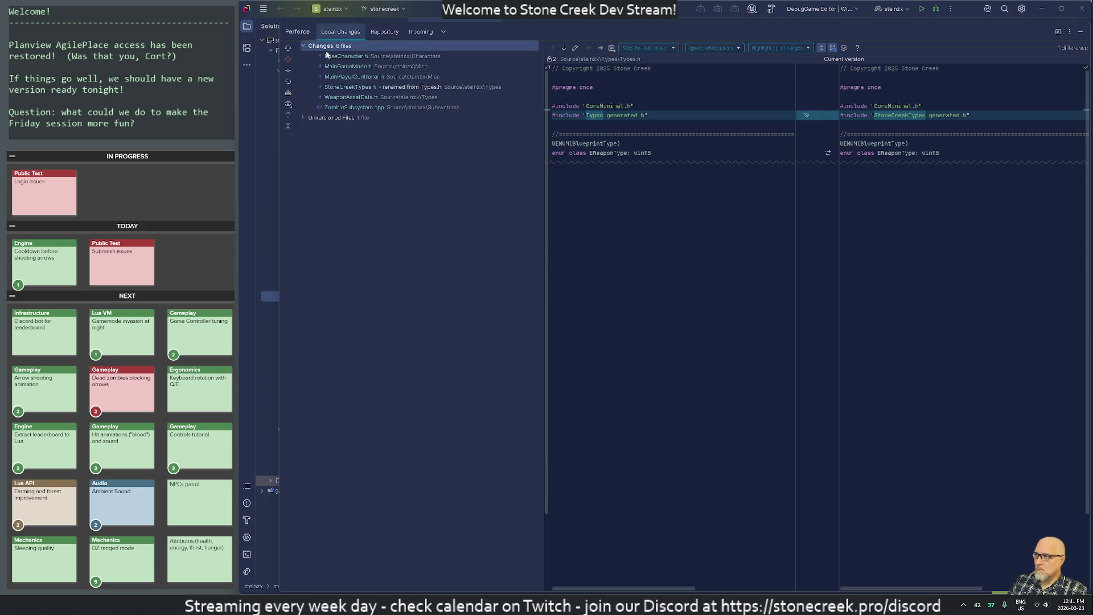
pyautogui.click(341, 59)
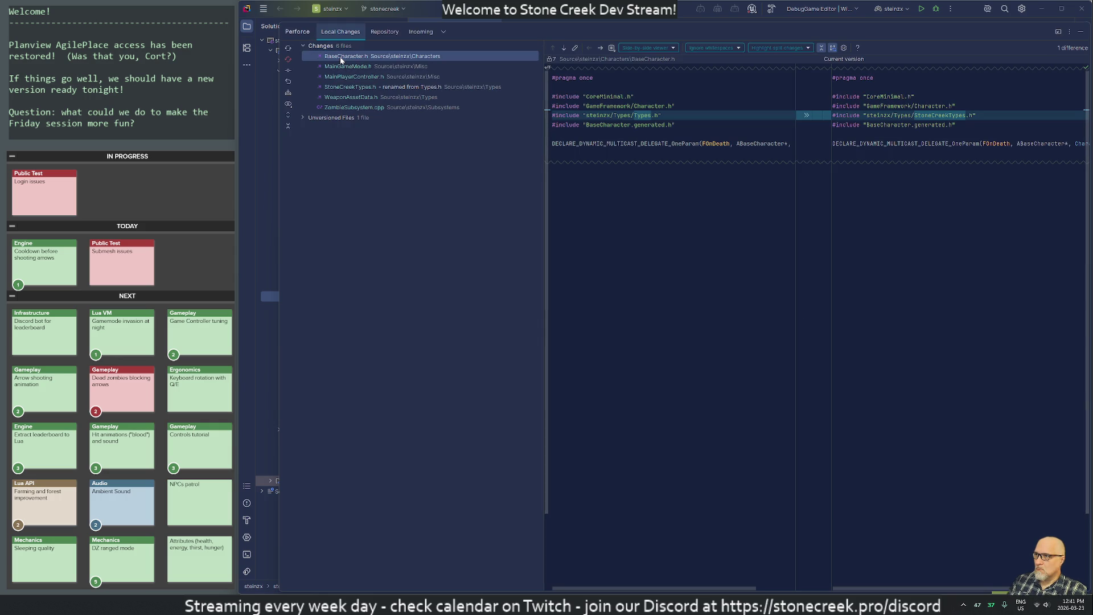
pyautogui.click(344, 68)
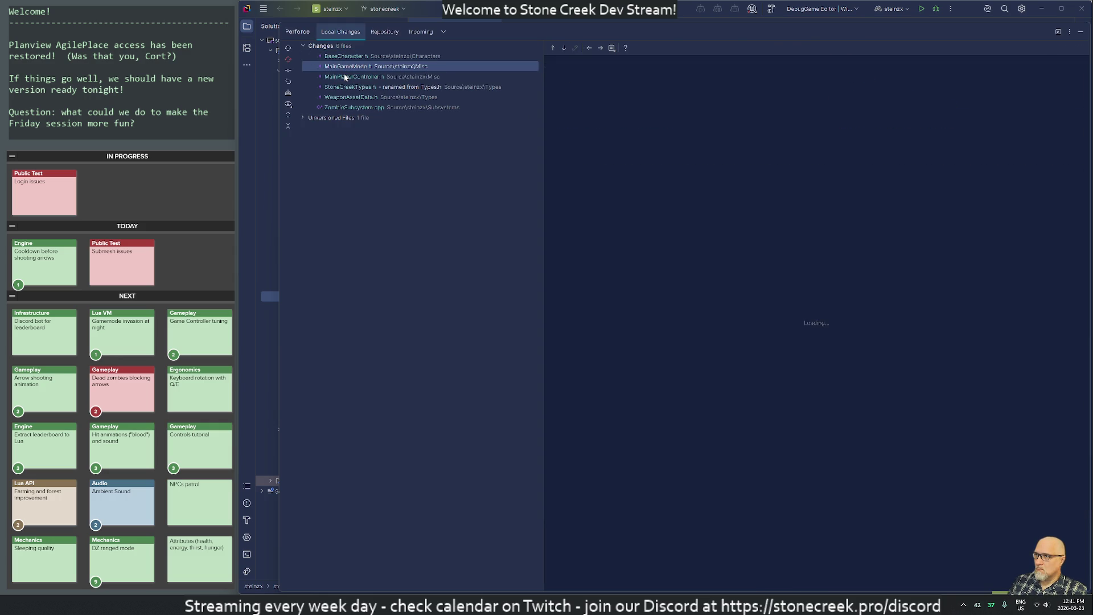
pyautogui.click(344, 76)
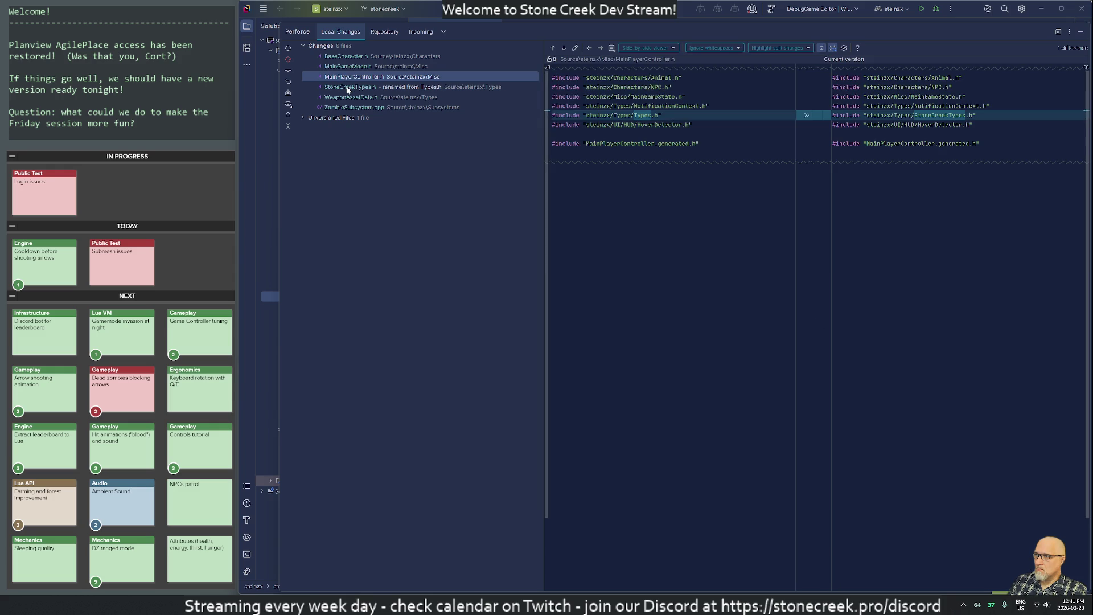
pyautogui.click(347, 87)
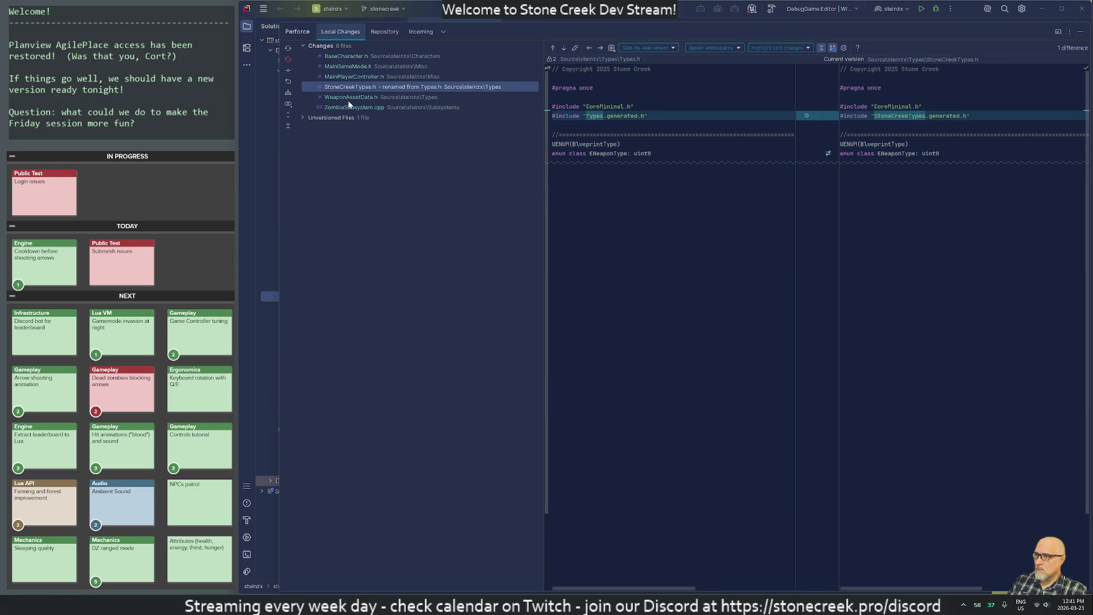
pyautogui.click(346, 99)
pyautogui.click(346, 108)
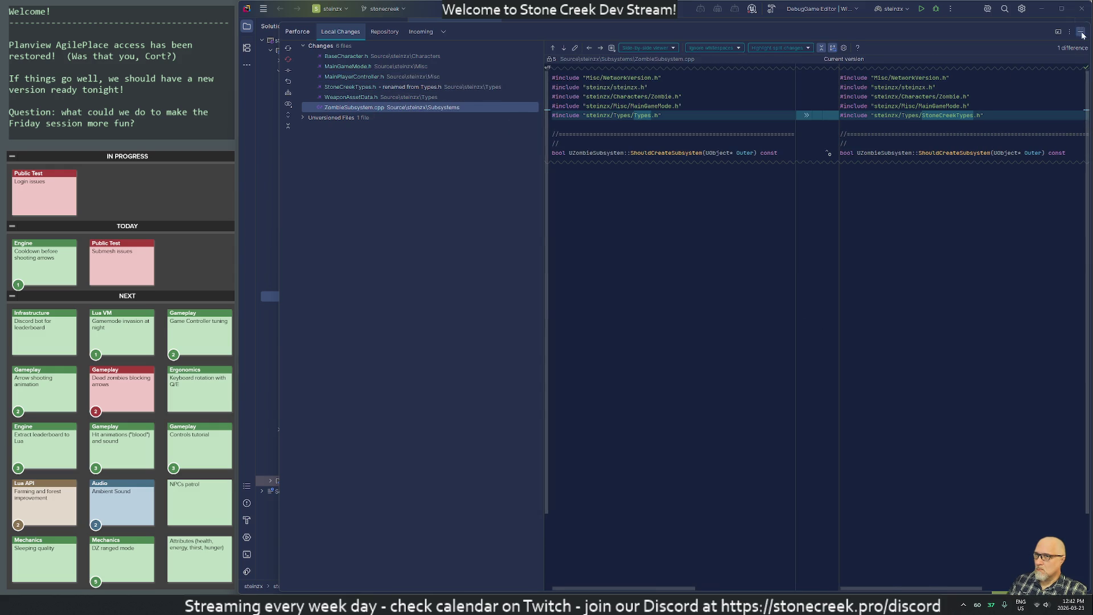
# Step: Close the changes panel and build the steinzx project
pyautogui.press('Escape')
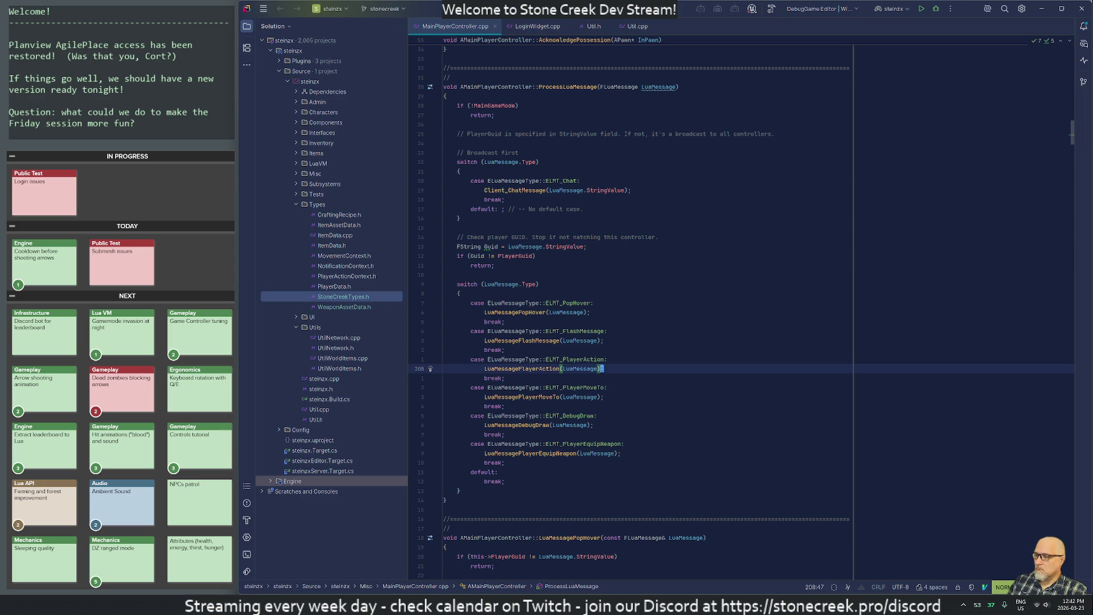
pyautogui.rightClick(313, 83)
pyautogui.click(341, 122)
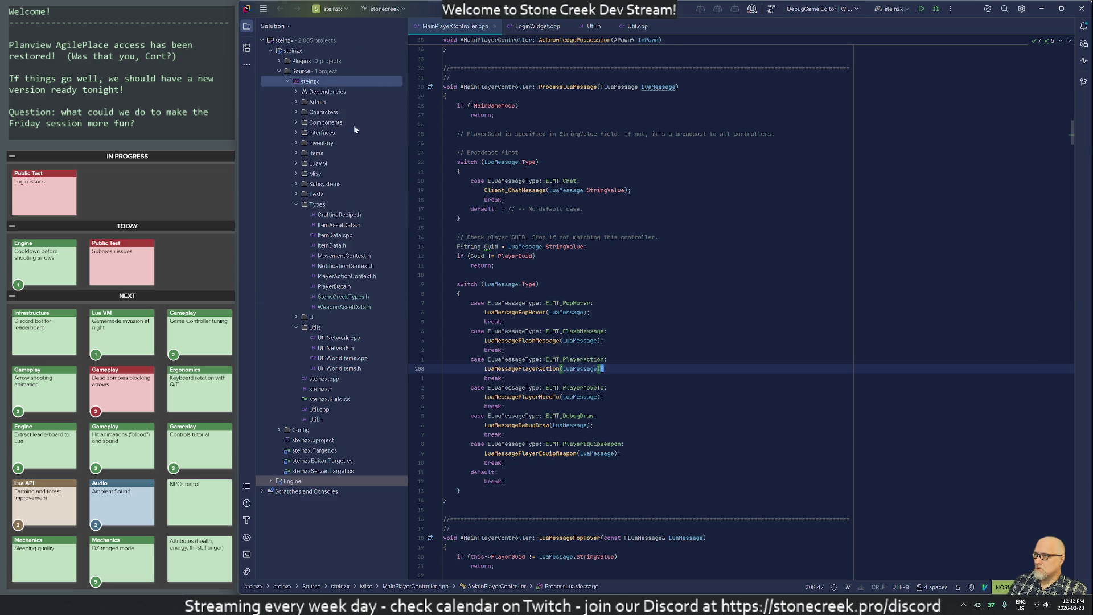
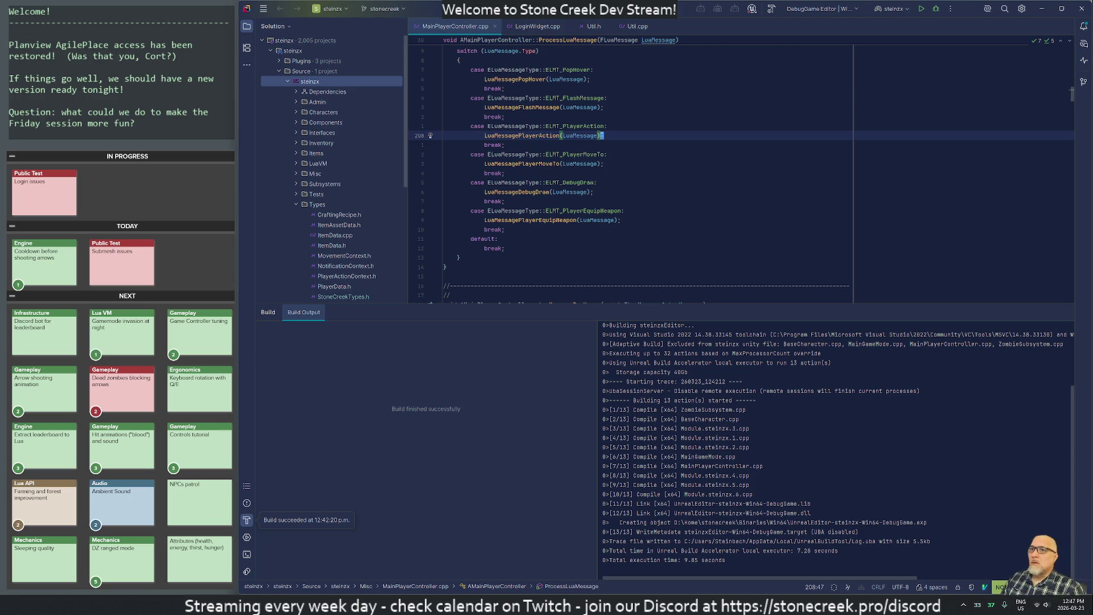
# Step: Review the six locally changed Perforce files in Rider, then minimise Rider to show the remote terminal
pyautogui.hotkey('alt', '9')
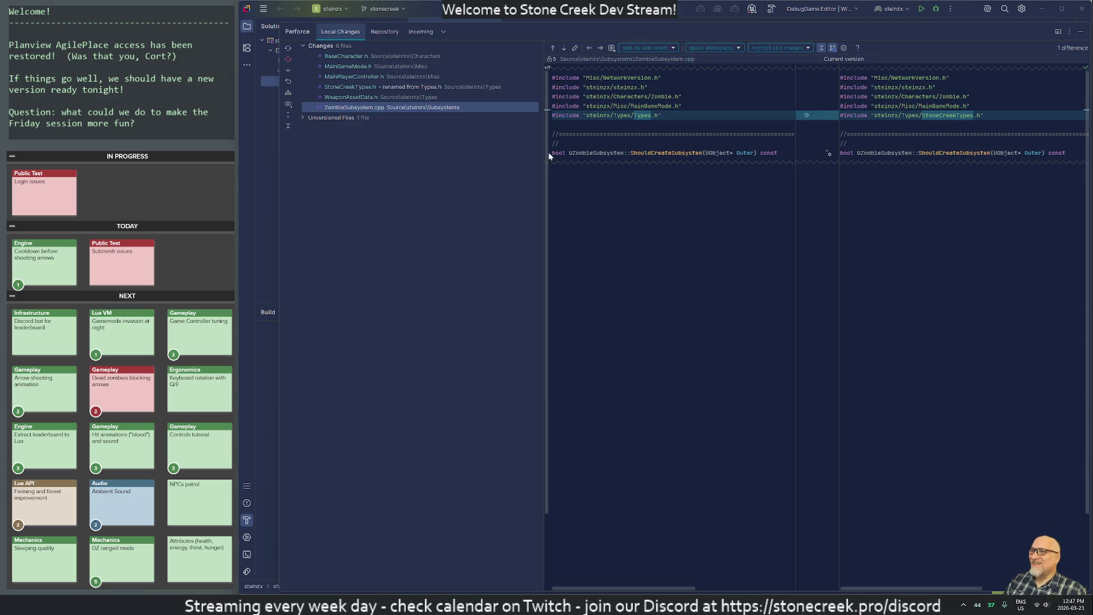
pyautogui.click(1080, 31)
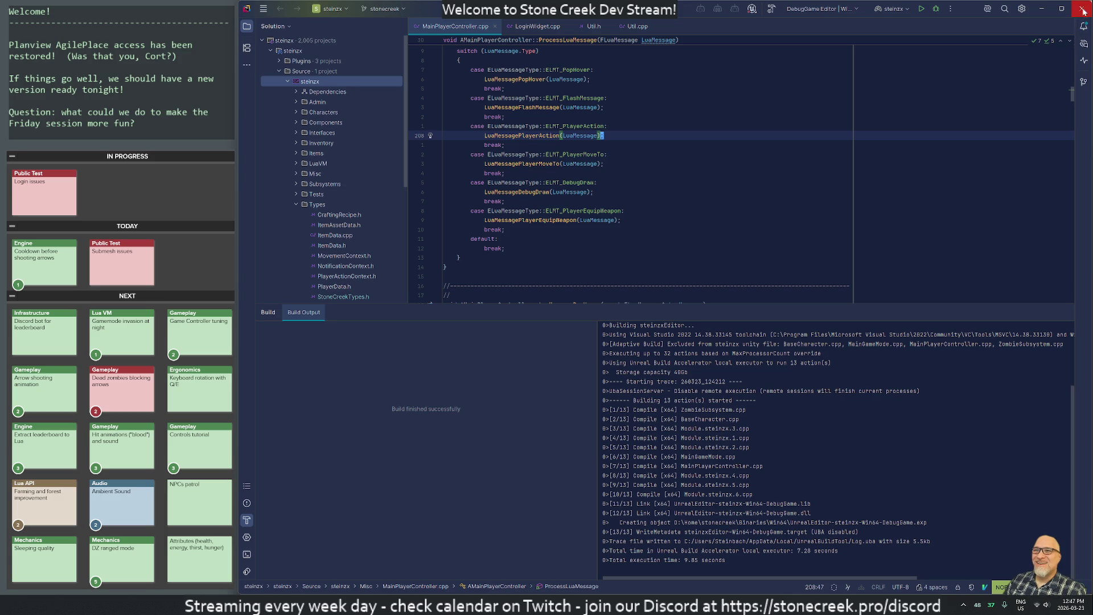
pyautogui.click(1082, 10)
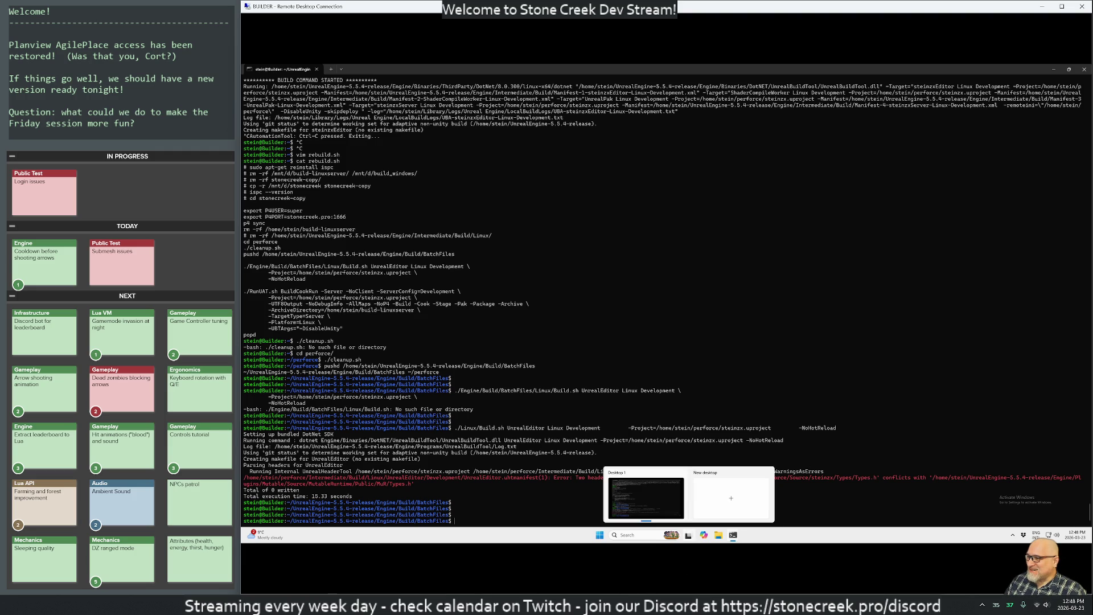
# Step: Search for and launch Perforce P4V in the remote session
pyautogui.moveTo(621, 604)
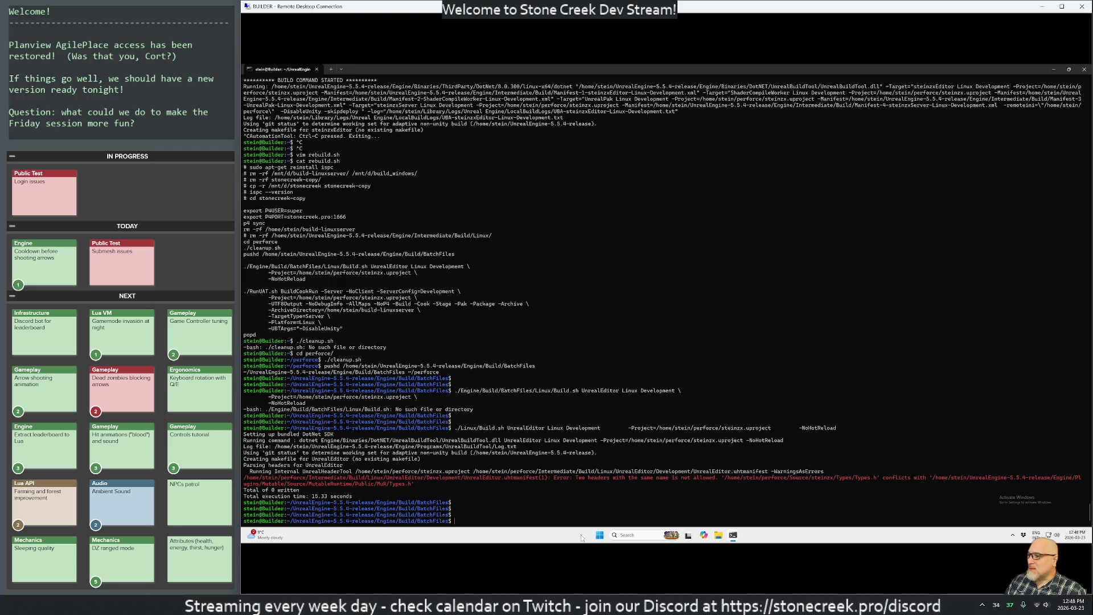
pyautogui.press('super')
pyautogui.write('ed')
pyautogui.press('Escape')
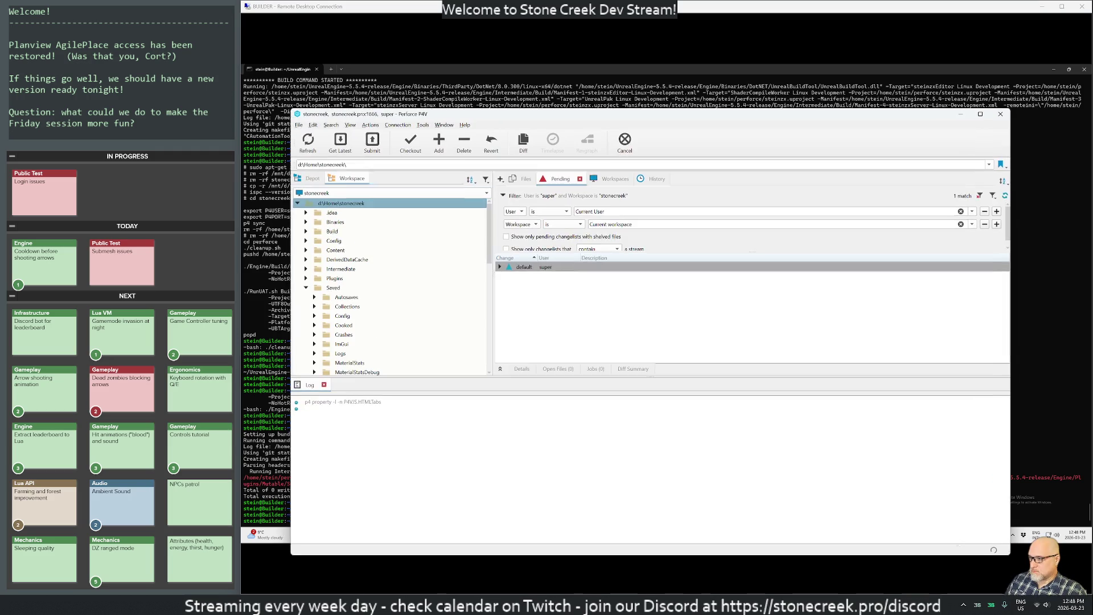
# Step: Submit the default changelist's seven files as change 24, 'Compiling complaints', and close P4V
pyautogui.click(501, 267)
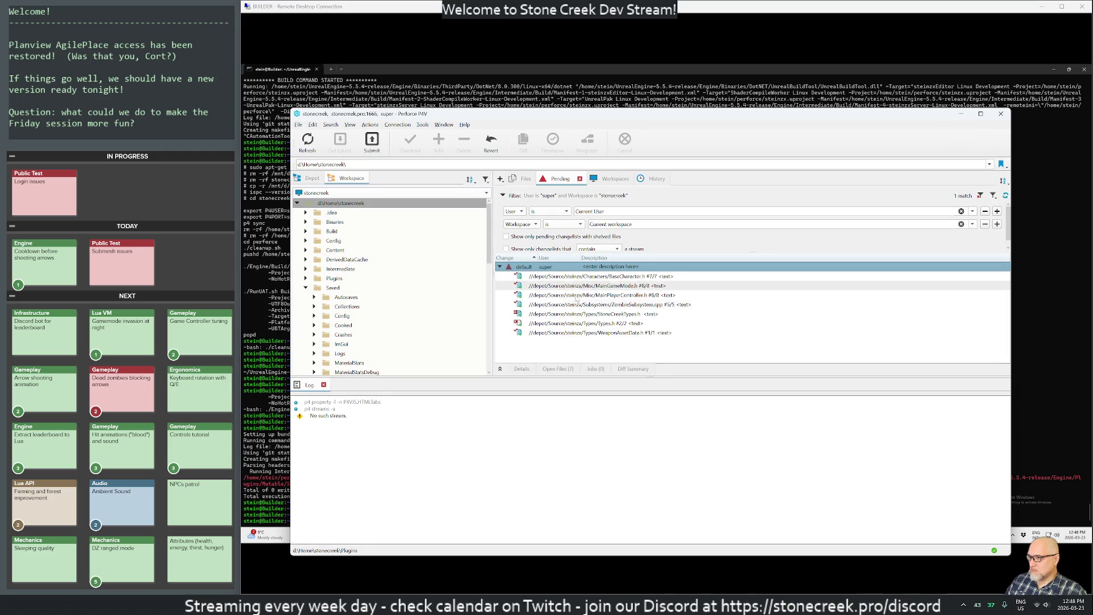
pyautogui.rightClick(540, 267)
pyautogui.click(557, 272)
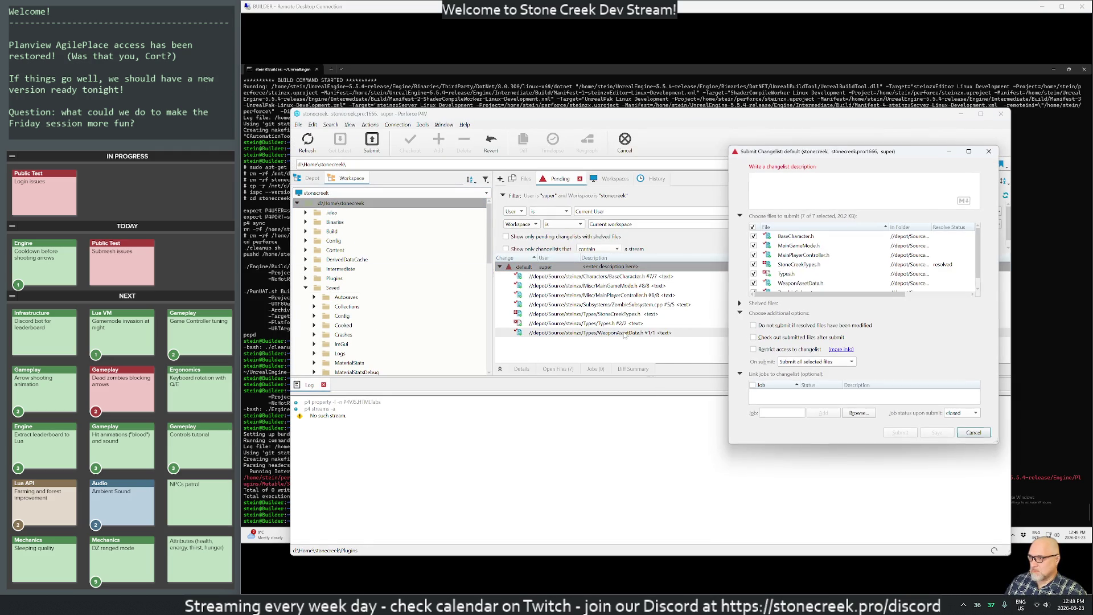
pyautogui.write('Compilin')
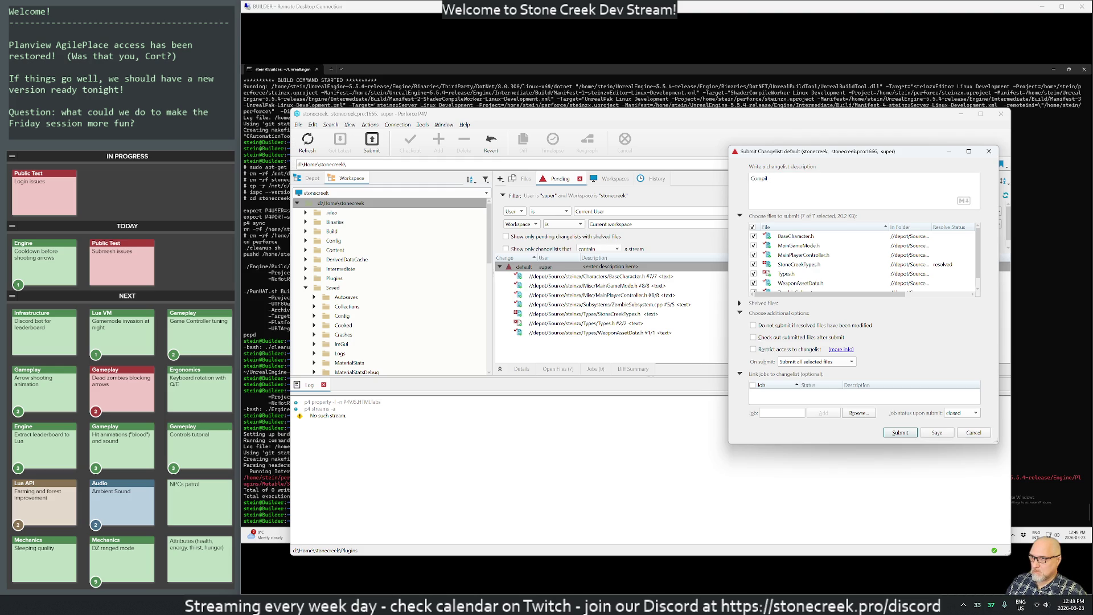
pyautogui.write('g ')
pyautogui.write('complaints')
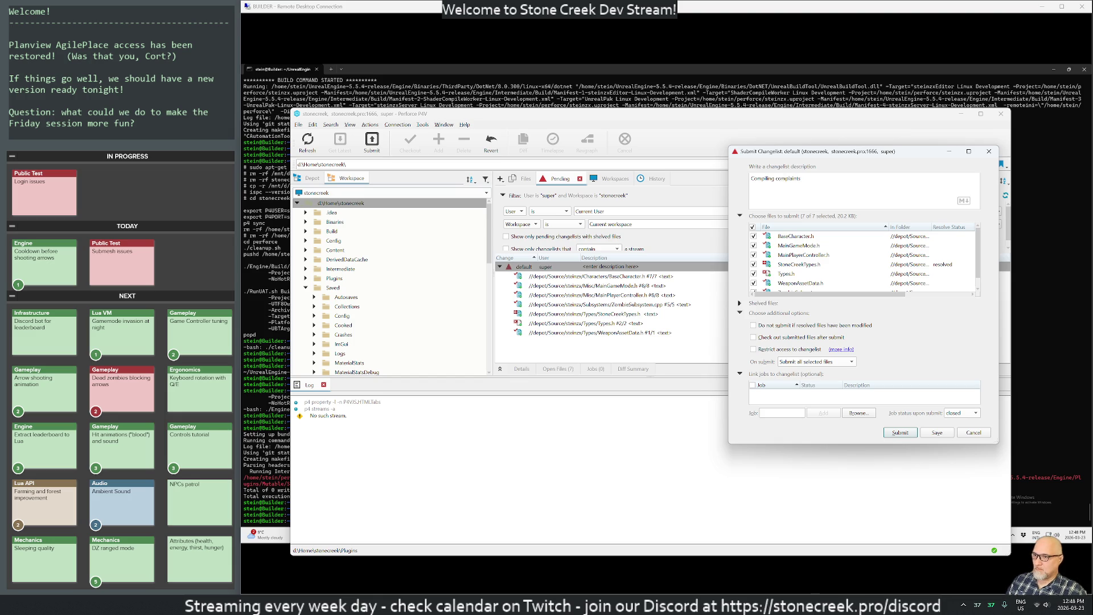
pyautogui.click(899, 432)
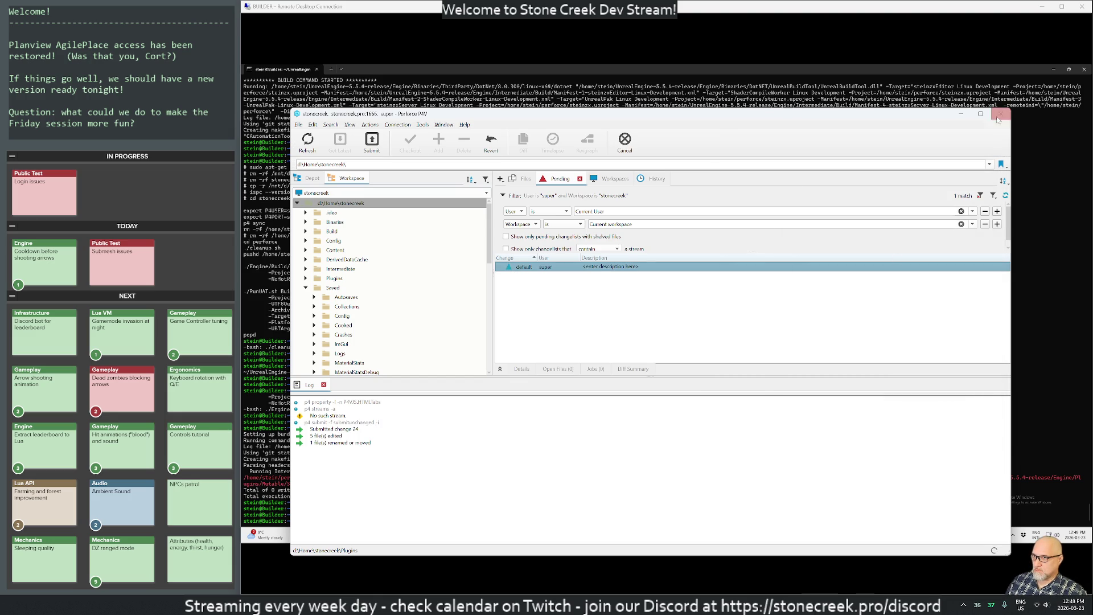
pyautogui.click(1000, 113)
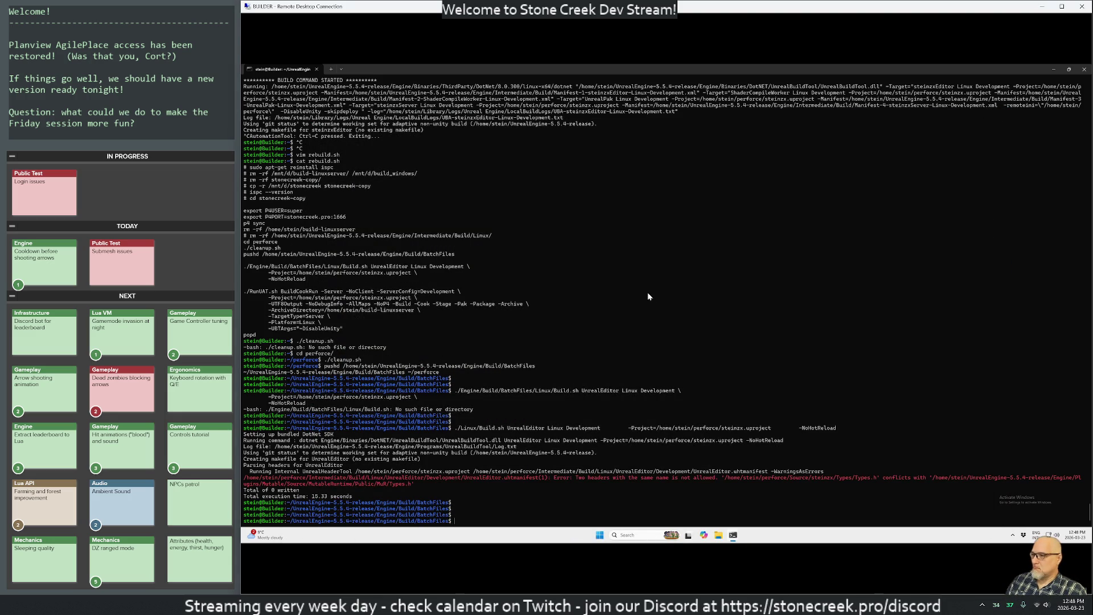
# Step: Run p4 sync, then rerun ./Linux/Build.sh UnrealEditor Linux Development from history
pyautogui.write('py ')
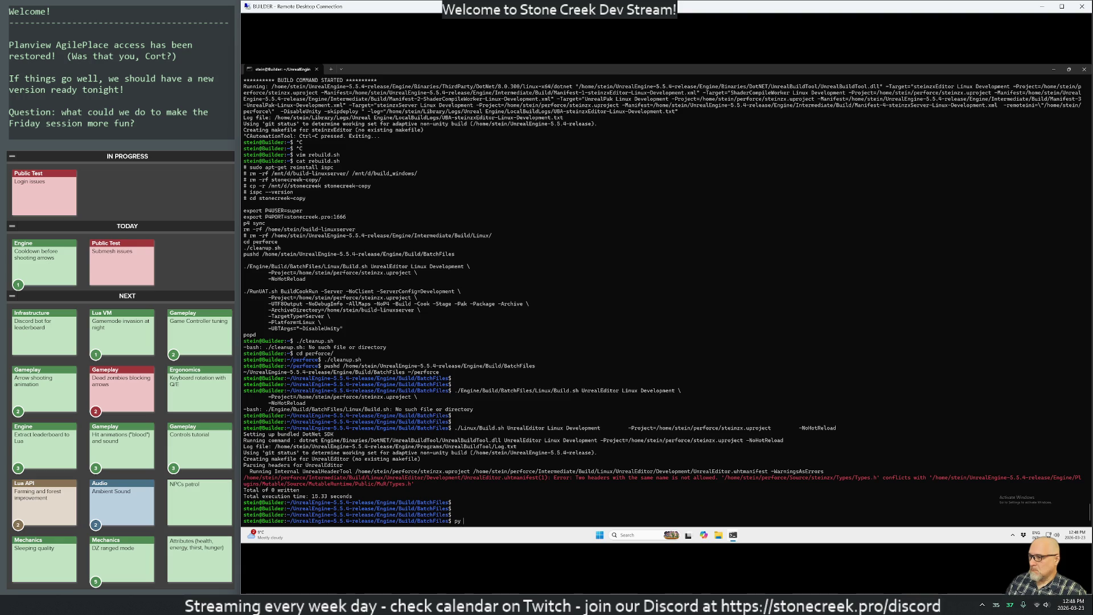
pyautogui.write('ync')
pyautogui.press('Return')
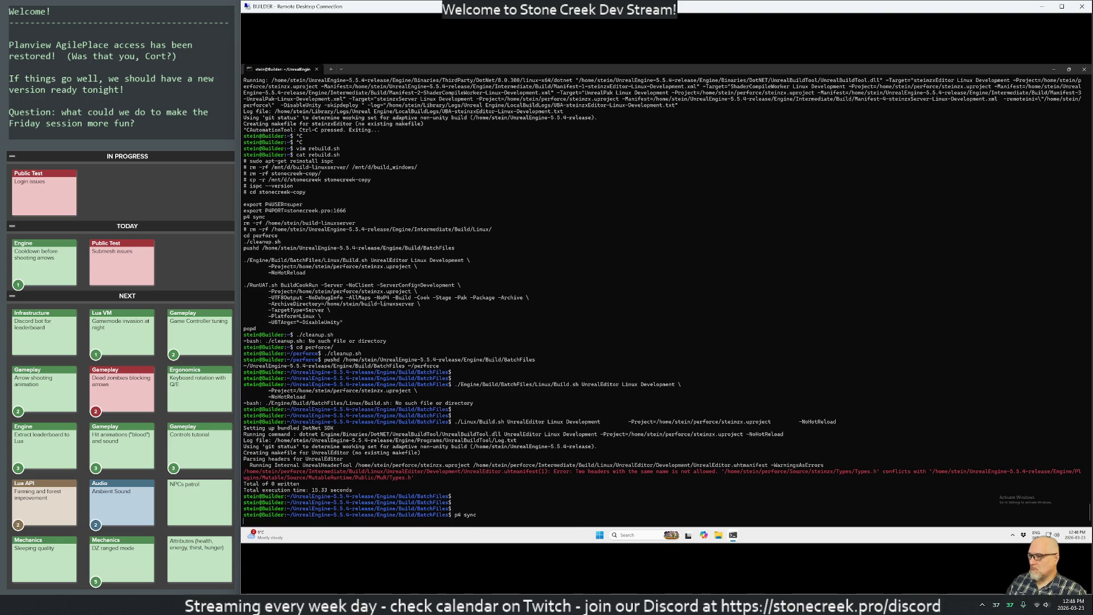
pyautogui.press('Up')
pyautogui.press('Up')
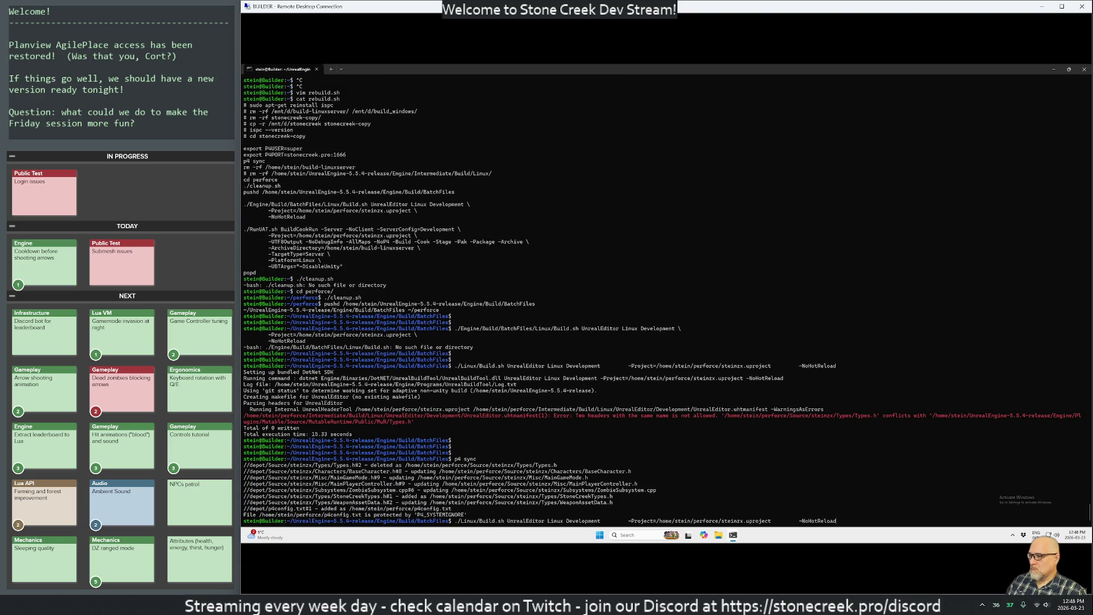
pyautogui.press('Return')
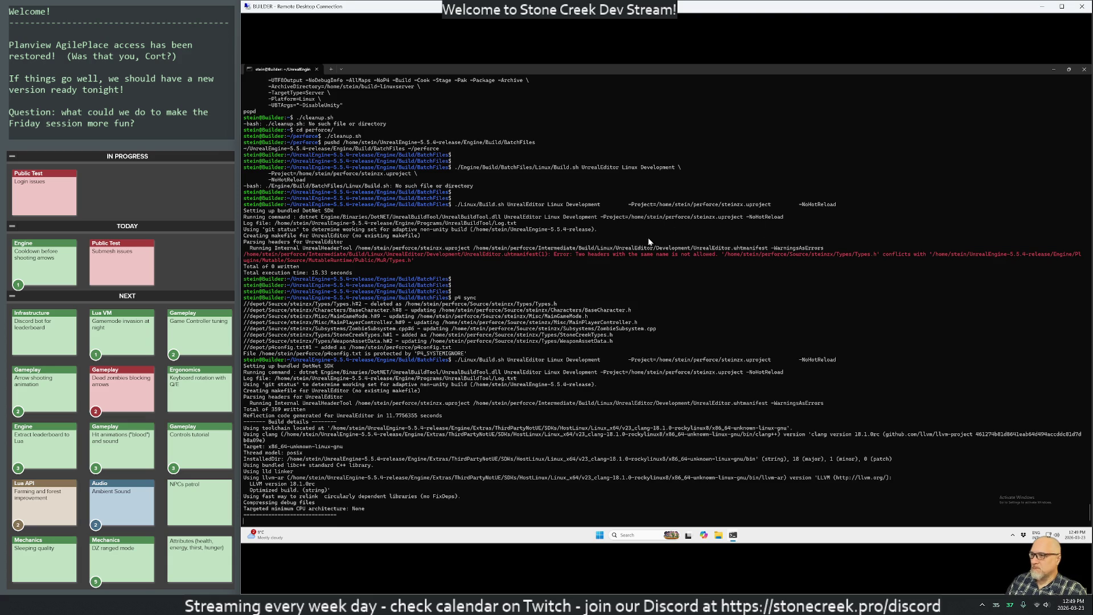
# Step: Copy the full ./Linux/Build.sh command line, then cancel the running UnrealEditor build
pyautogui.moveTo(456, 359); pyautogui.dragTo(836, 361)
pyautogui.hotkey('ctrl', 'c')
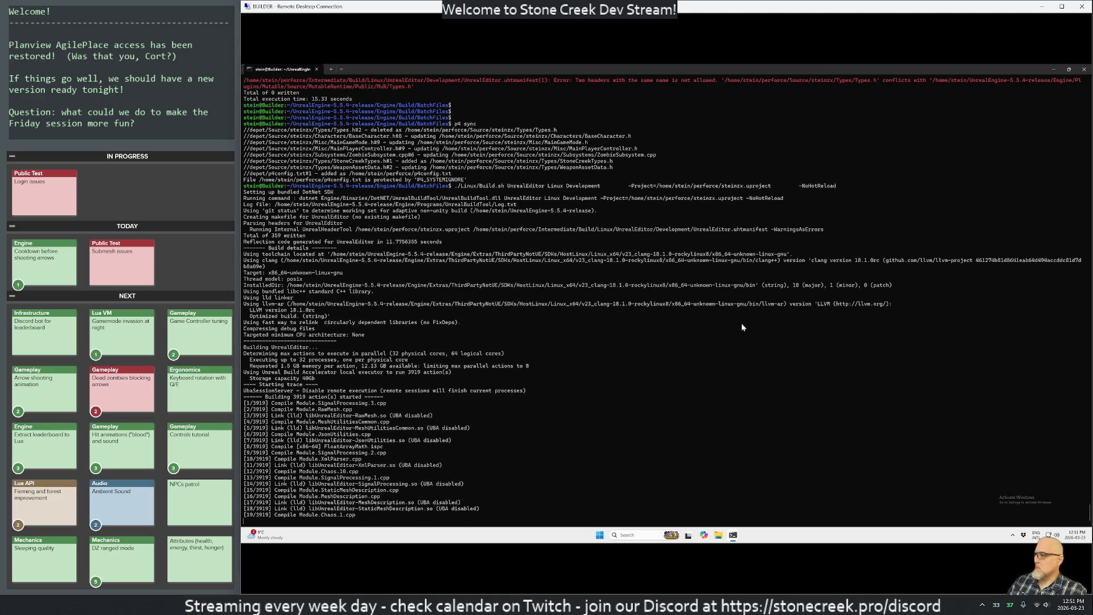
pyautogui.hotkey('ctrl', 'c')
pyautogui.hotkey('ctrl', 'c')
pyautogui.write('vim rebu')
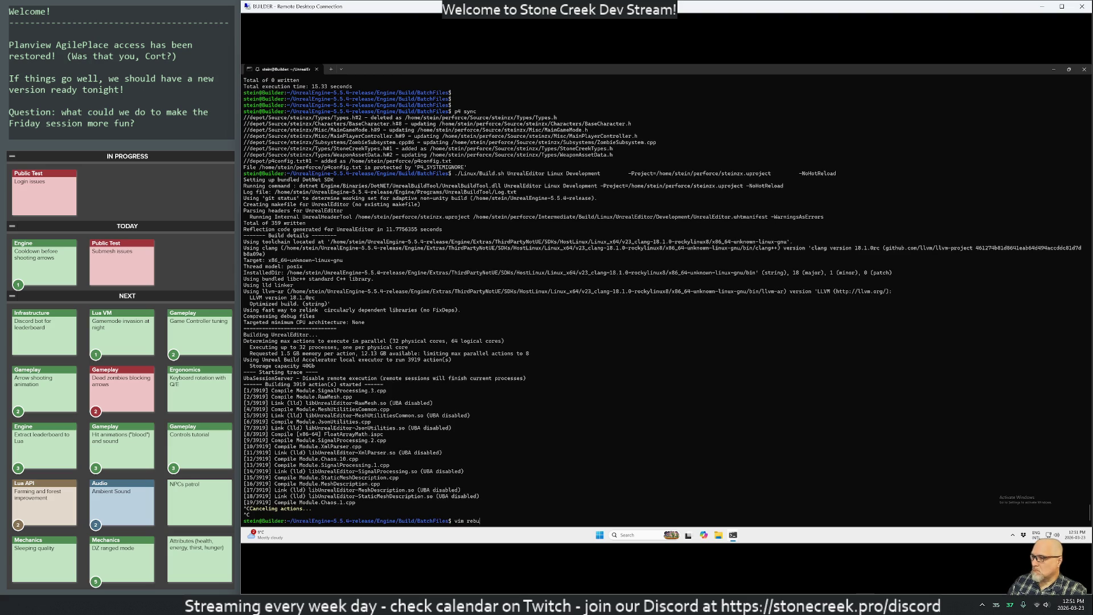
# Step: Clear the half-typed command and open rebuild.sh in vim
pyautogui.hotkey('ctrl', 'c')
pyautogui.hotkey('ctrl', 'c')
pyautogui.write('cd')
pyautogui.press('Return')
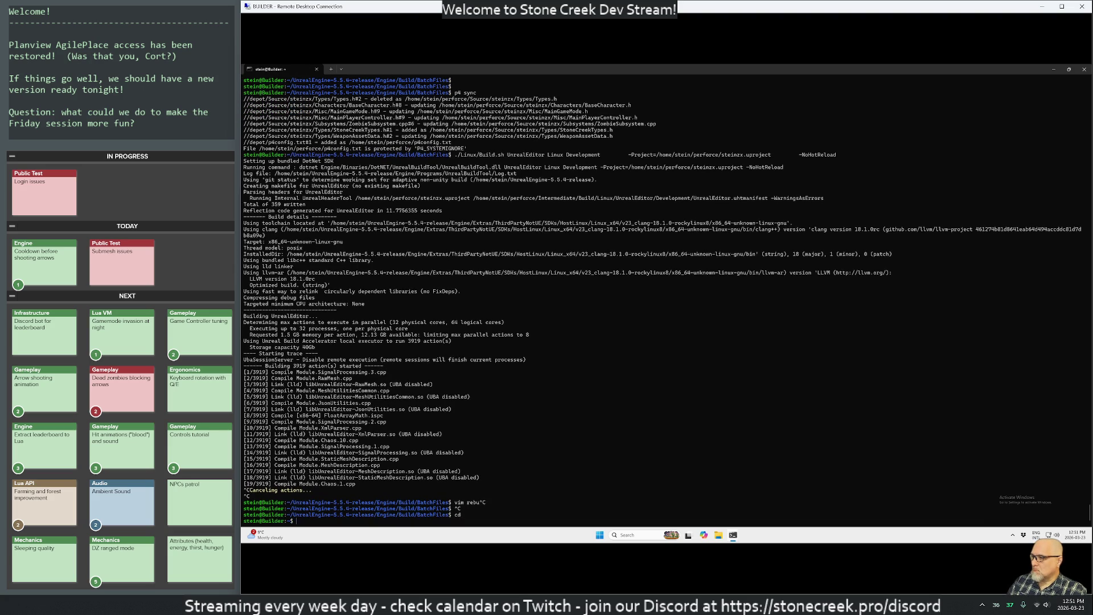
pyautogui.write('rebuild.sh')
pyautogui.press('Return')
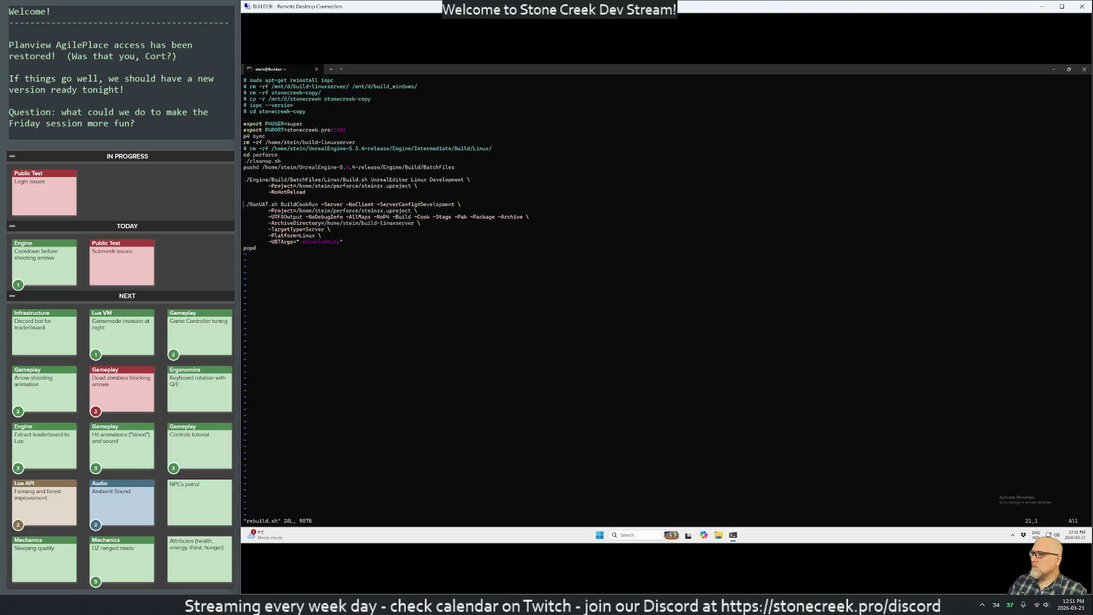
# Step: Paste the copied Build.sh command onto a new line in rebuild.sh
pyautogui.press('o')
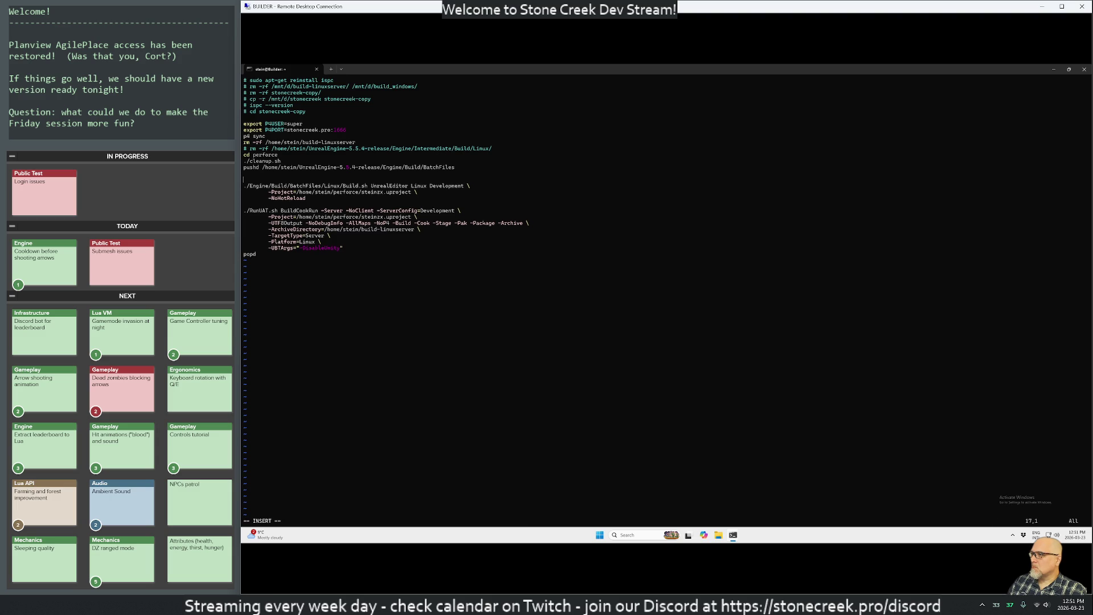
pyautogui.hotkey('ctrl', 'shift', 'v')
pyautogui.press('Return')
pyautogui.press('Escape')
pyautogui.press('k')
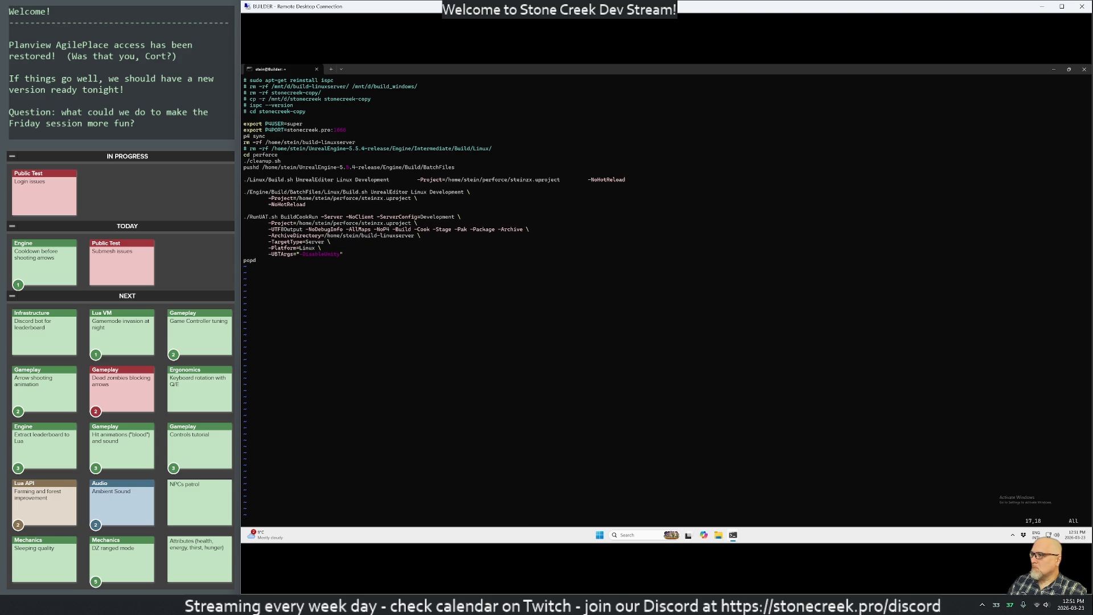
# Step: Split the pasted command into indented -Project and -NoHotReload continuation lines
pyautogui.press('i')
pyautogui.press('BackSpace')
pyautogui.press('BackSpace')
pyautogui.press('BackSpace')
pyautogui.press('BackSpace')
pyautogui.press('BackSpace')
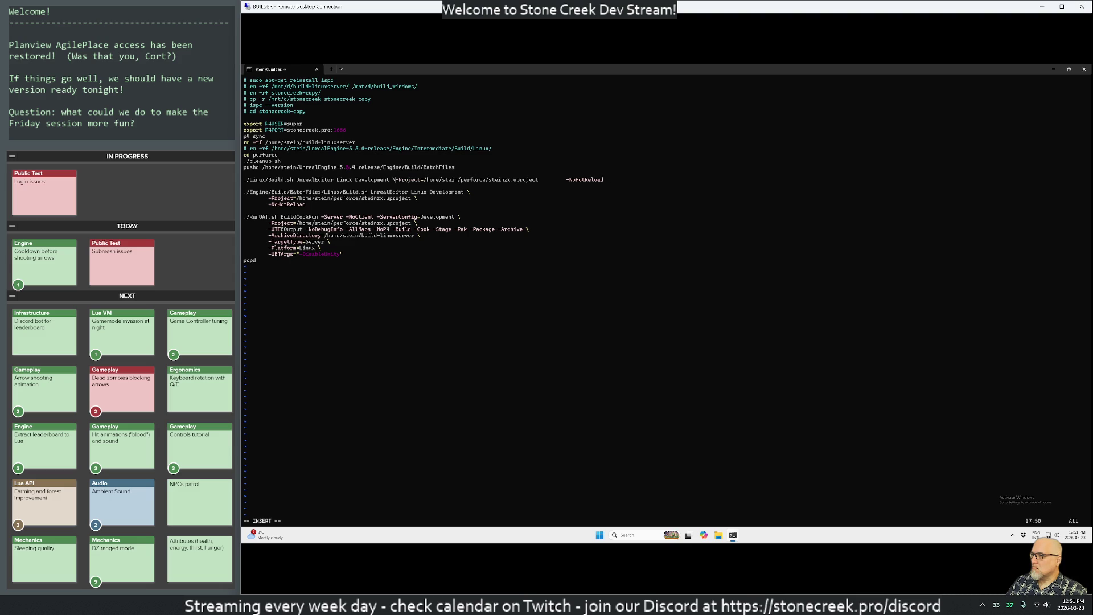
pyautogui.press('Return')
pyautogui.press('Tab')
pyautogui.press('Escape')
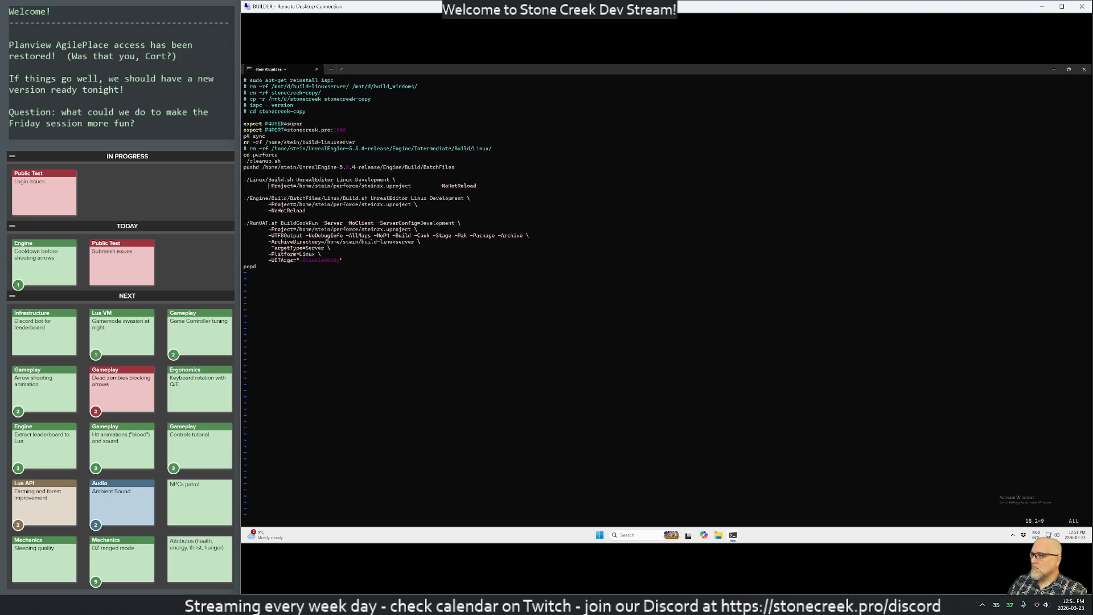
pyautogui.press('f')
pyautogui.press('-')
pyautogui.press('i')
pyautogui.press('Return')
pyautogui.press('Tab')
pyautogui.click(439, 186)
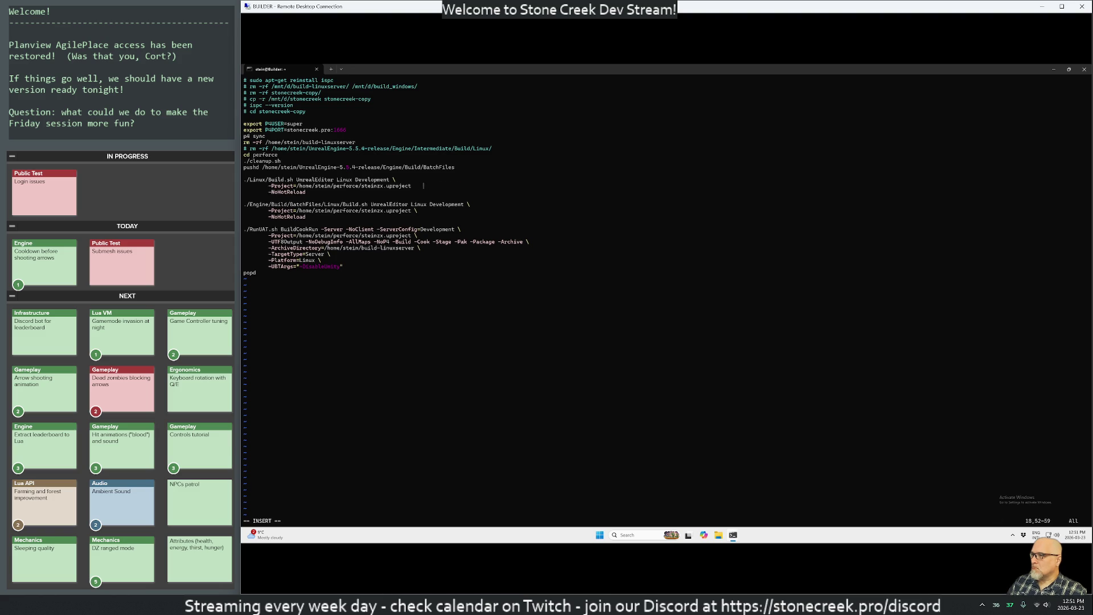
pyautogui.press('Escape')
# Step: Delete the old ./Engine/Build command block and the commented Intermediate cleanup line
pyautogui.press('j')
pyautogui.press('j')
pyautogui.press('j')
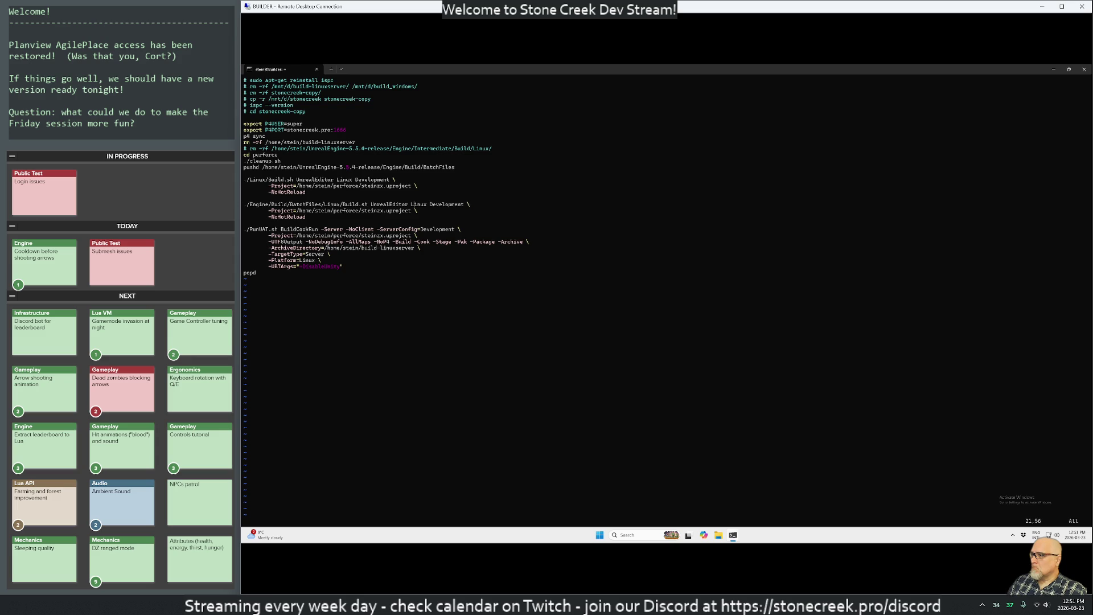
pyautogui.hotkey('shift', 'v')
pyautogui.press('j')
pyautogui.press('j')
pyautogui.press('j')
pyautogui.press('d')
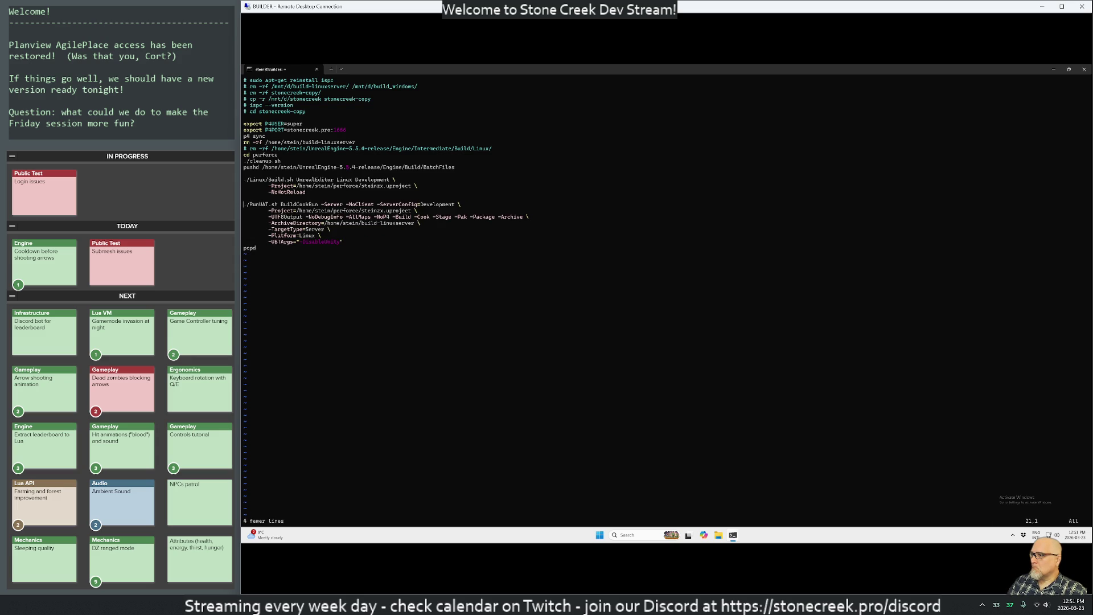
pyautogui.press('k')
pyautogui.press('k')
pyautogui.press('k')
pyautogui.press('d')
pyautogui.press('d')
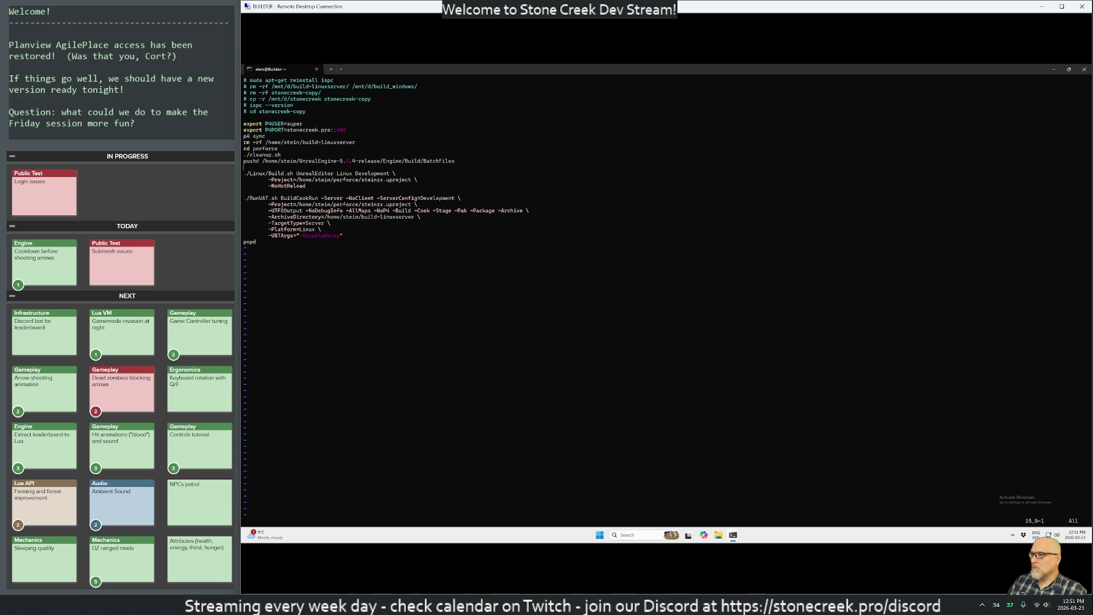
# Step: Delete the -UBTArgs line so the command ends at -Platform=Linux, then save with :wq
pyautogui.press('j')
pyautogui.press('j')
pyautogui.press('j')
pyautogui.press('d')
pyautogui.press('d')
pyautogui.press('k')
pyautogui.press('A')
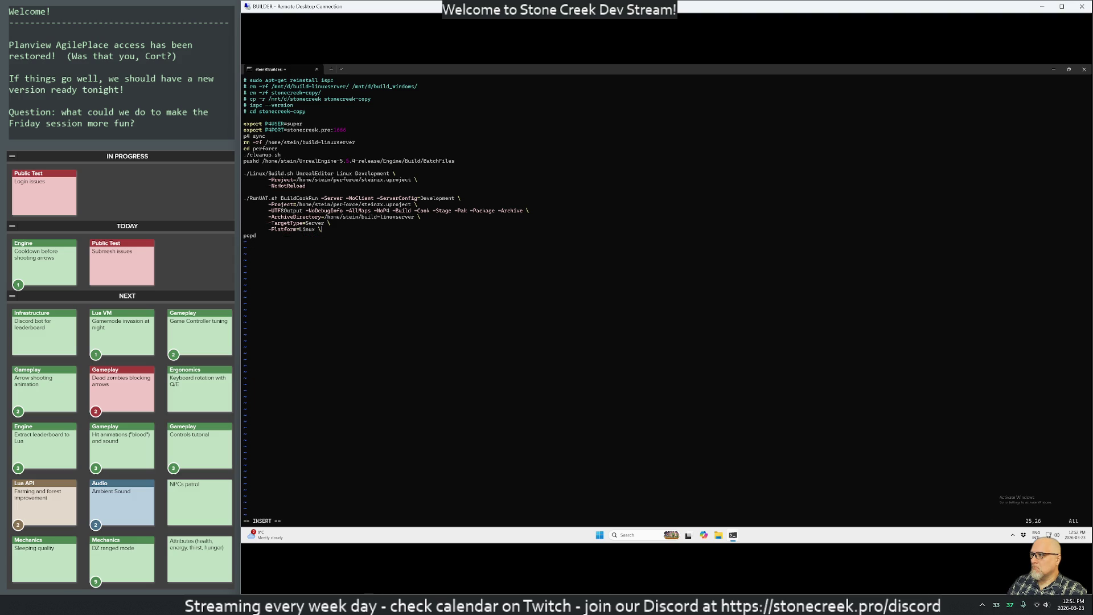
pyautogui.press('Escape')
pyautogui.press('Return')
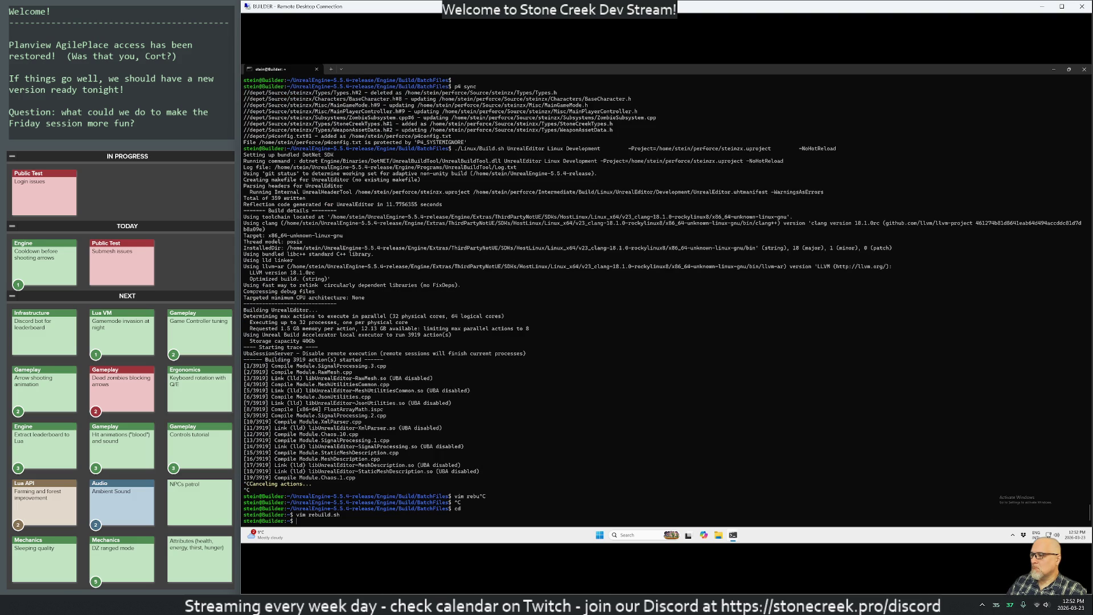
pyautogui.write('cd')
# Step: Run ./rebuild.sh from the home directory
pyautogui.press('Return')
pyautogui.write('./re')
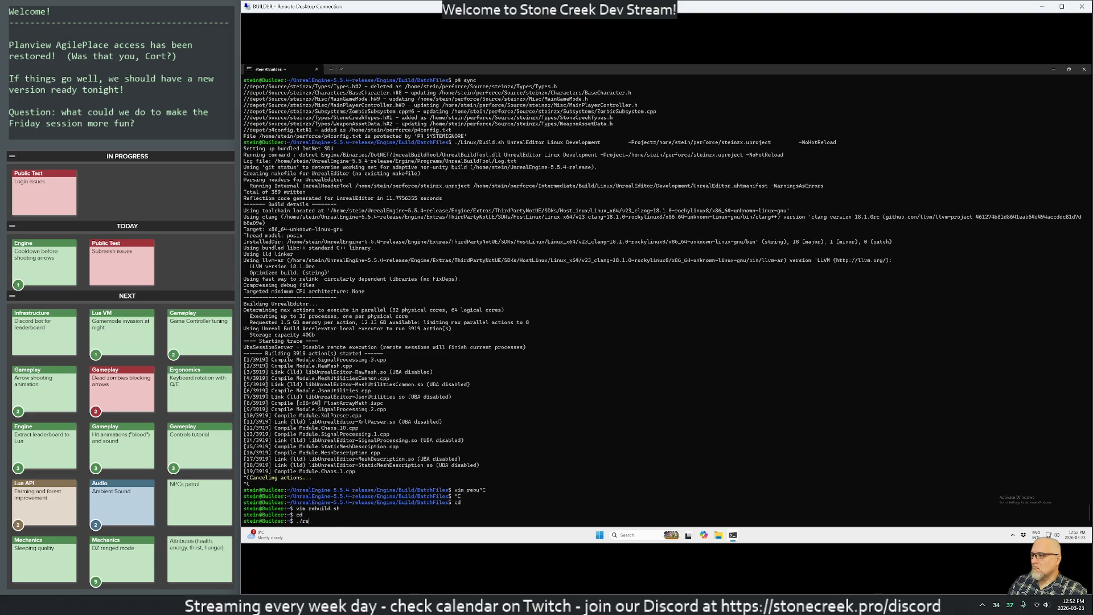
pyautogui.press('Tab')
pyautogui.press('Return')
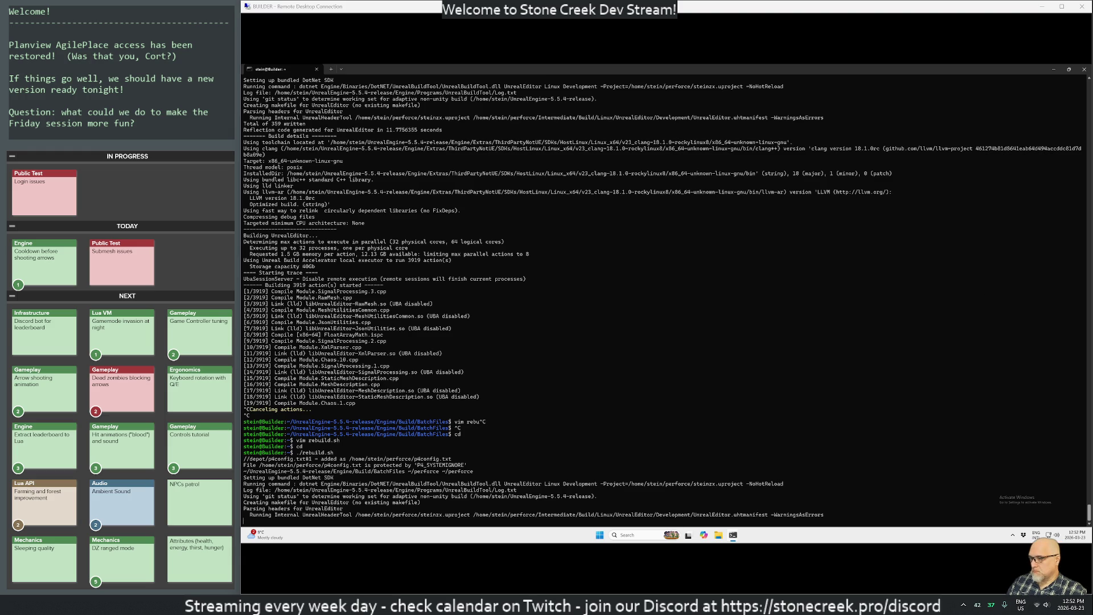
# Step: Bring the Stone Creek Development AgilePlace board browser window to the front
pyautogui.moveTo(564, 606)
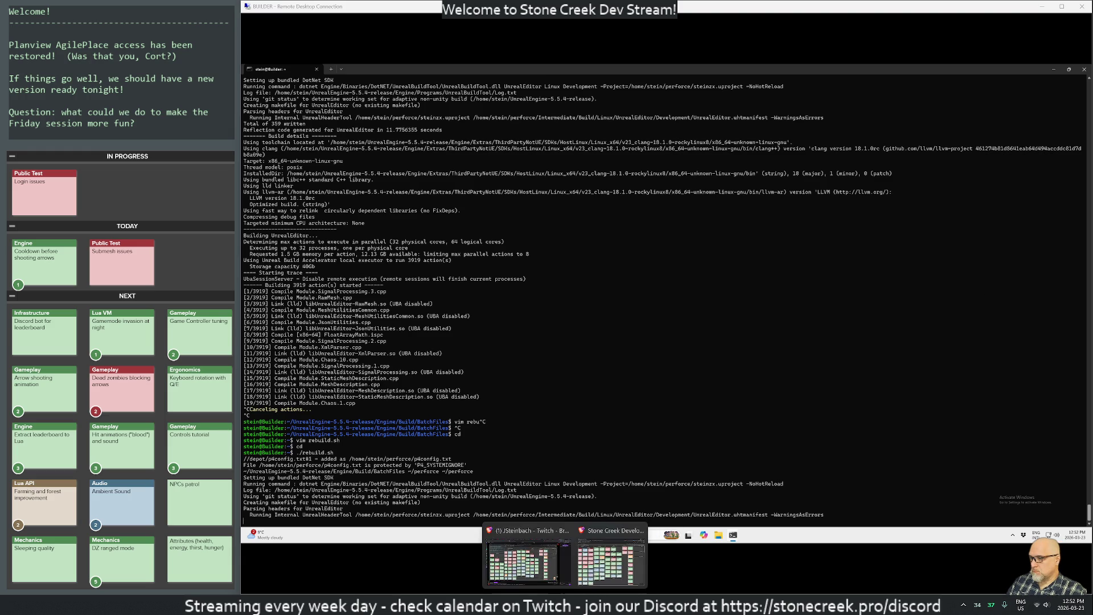
pyautogui.moveTo(602, 607)
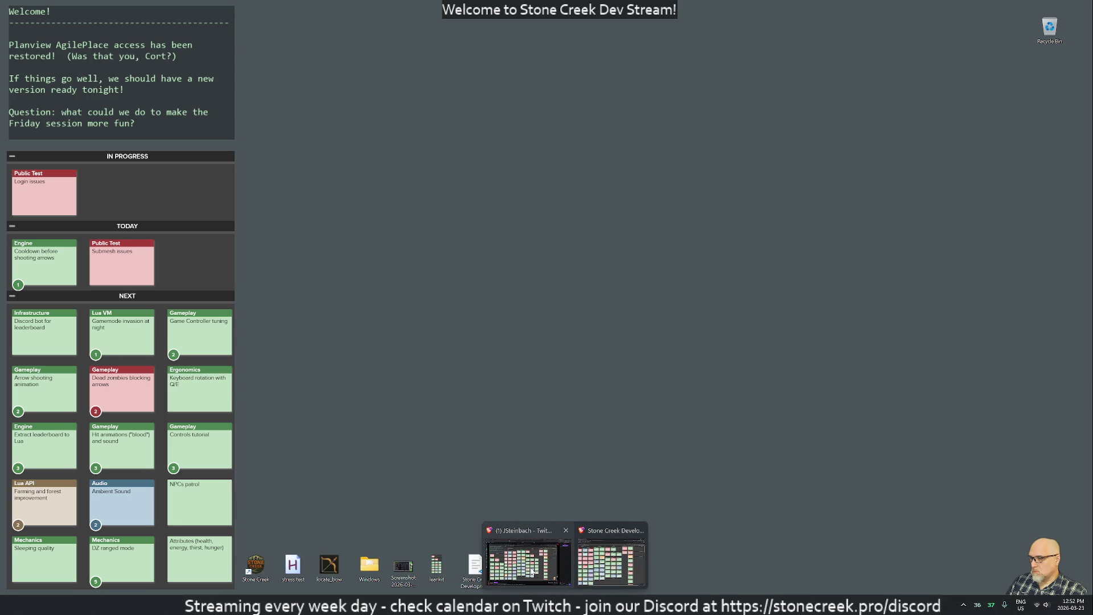
pyautogui.click(532, 571)
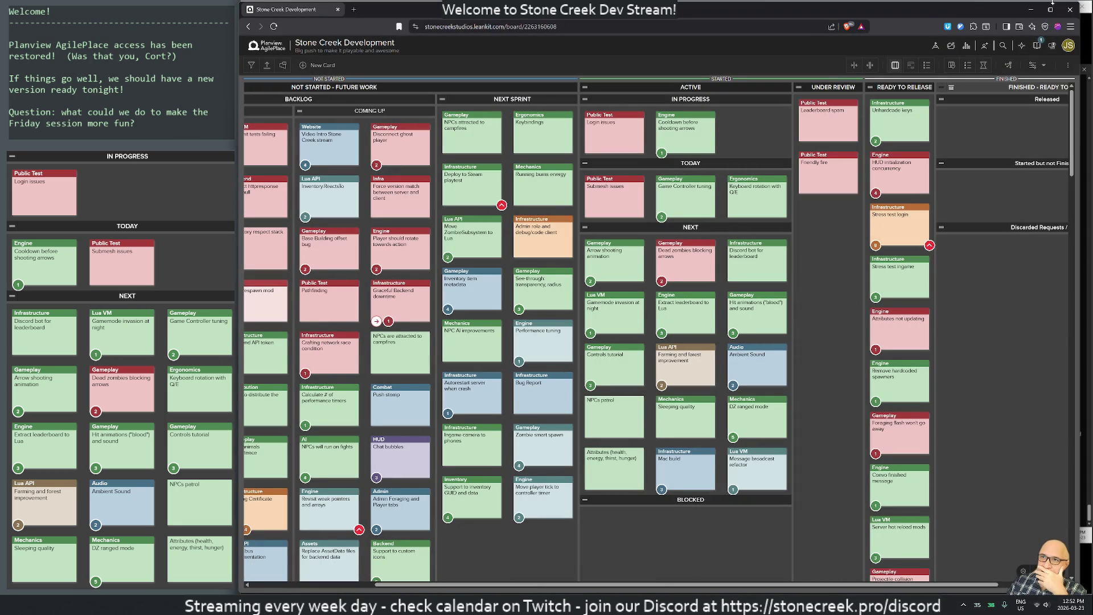
# Step: Minimise the browser, launch Rider and open the steinzx project from the Welcome window
pyautogui.click(1029, 11)
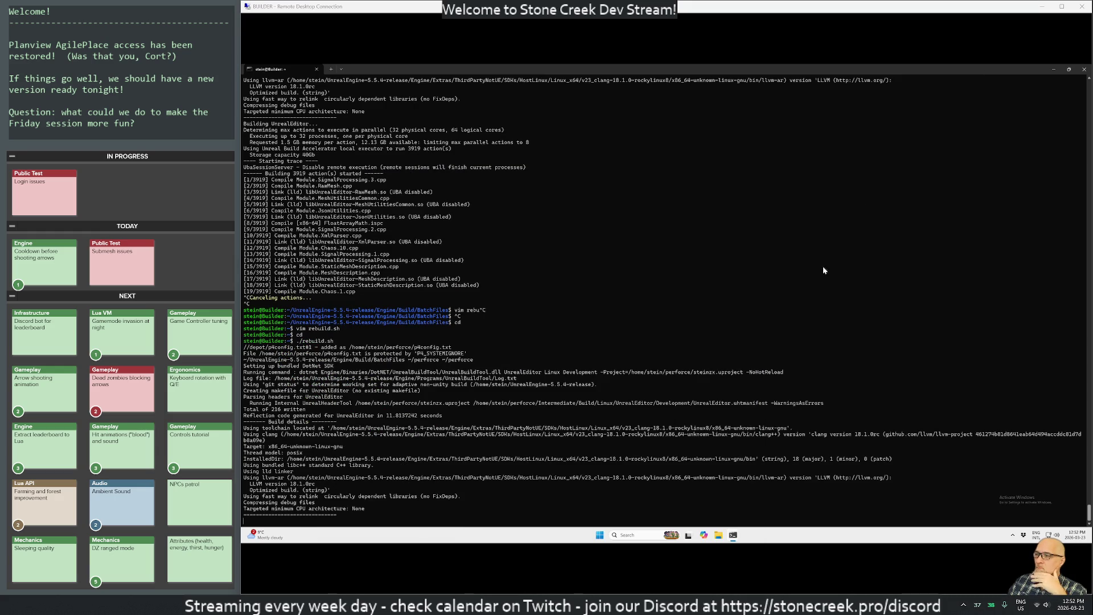
pyautogui.press('super')
pyautogui.write('rid')
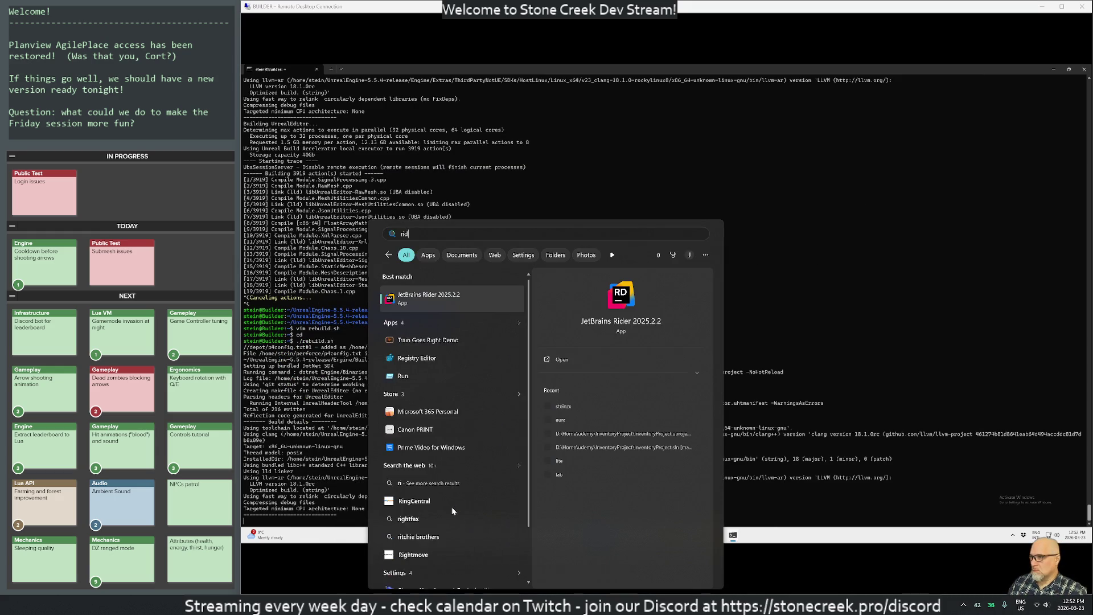
pyautogui.press('Return')
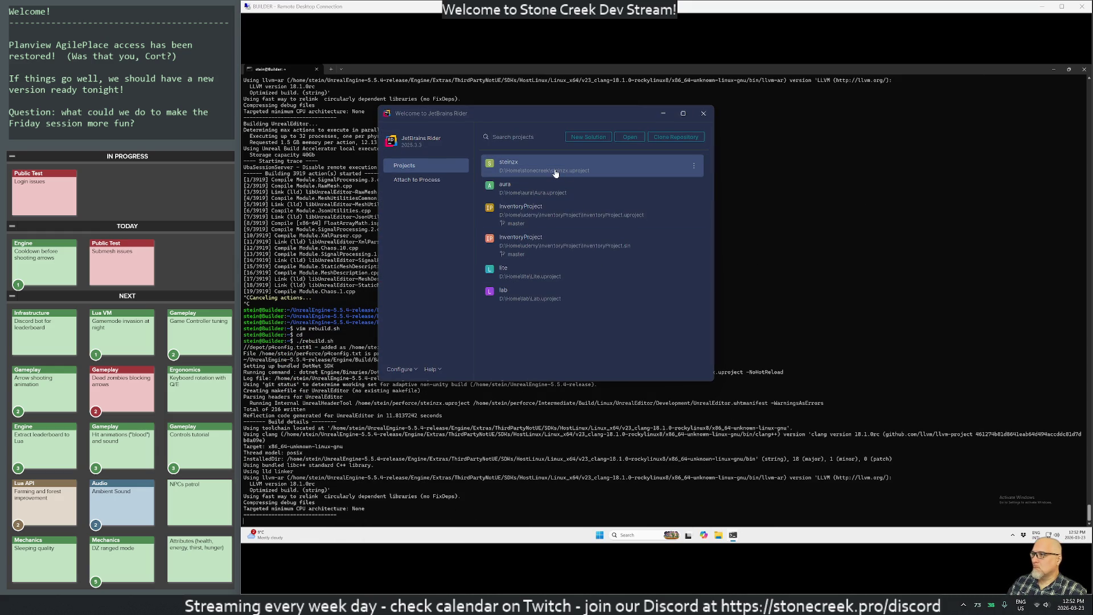
pyautogui.click(555, 173)
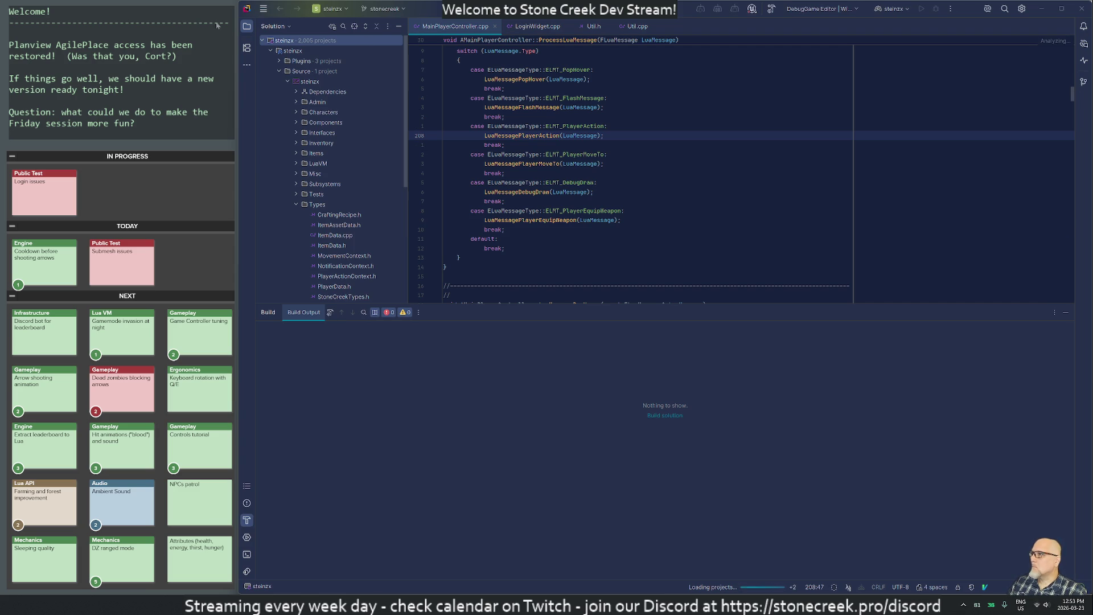
pyautogui.click(264, 9)
# Step: Run Help > Check for Updates, confirming Rider and plugins are current, then return to Rider
pyautogui.click(490, 8)
pyautogui.click(529, 213)
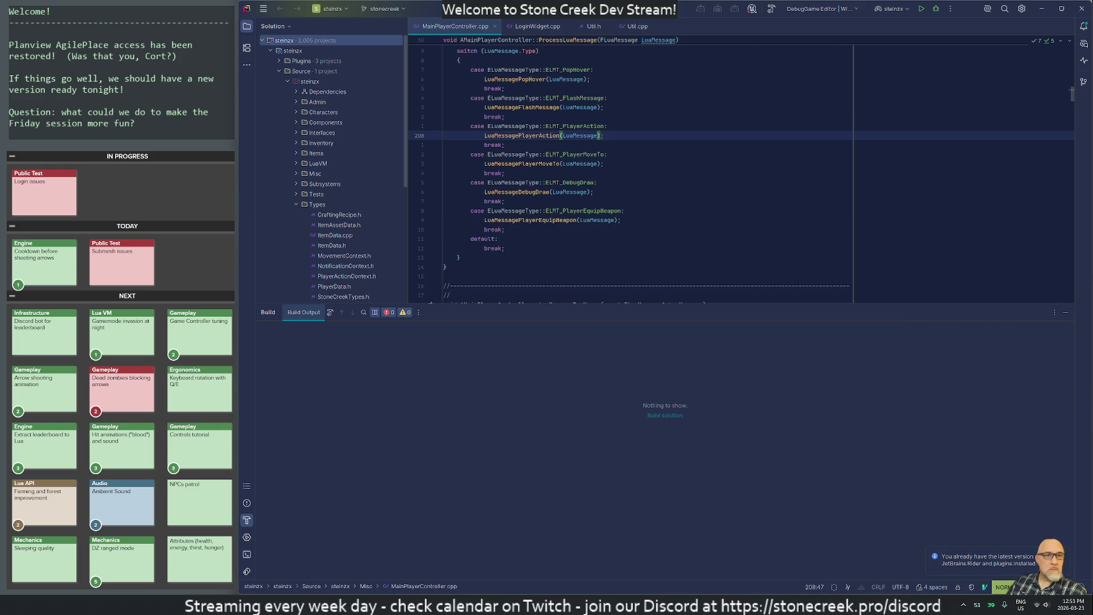
pyautogui.moveTo(554, 603)
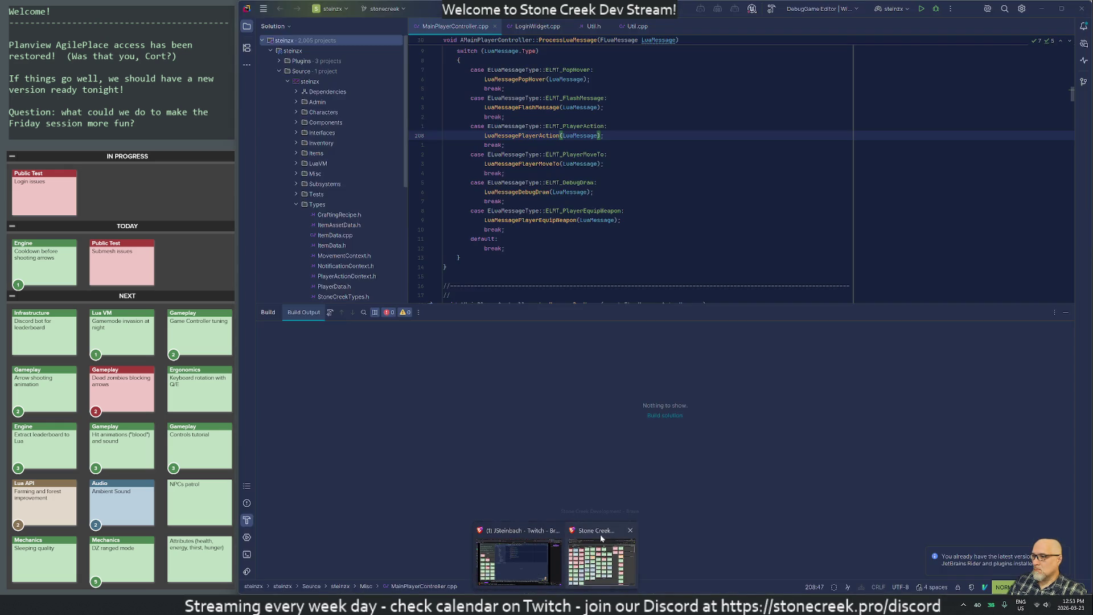
pyautogui.click(601, 538)
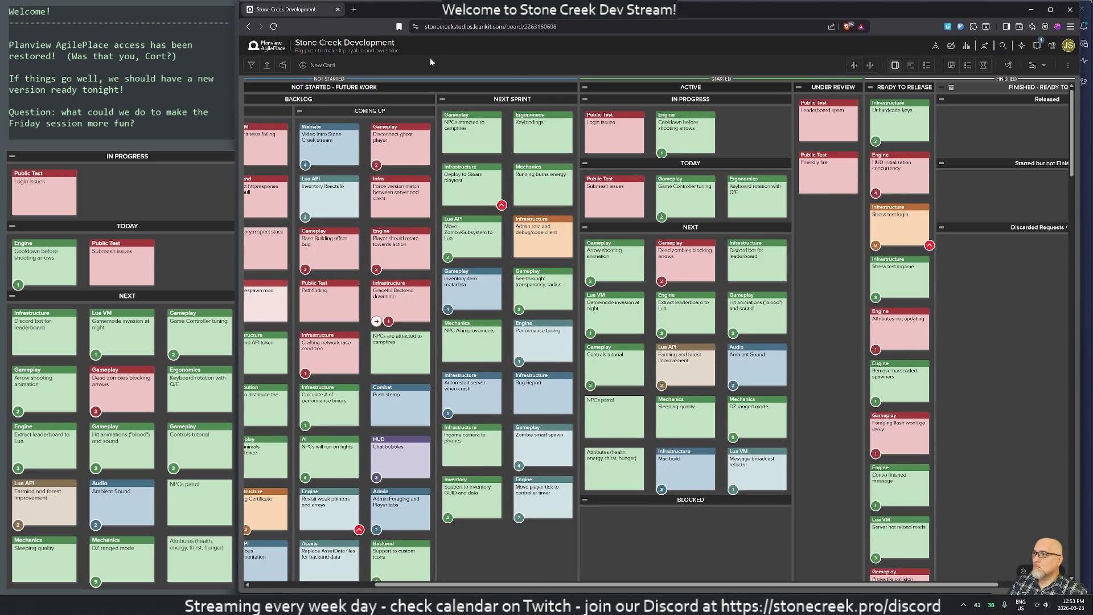
pyautogui.hotkey('alt', 'Tab')
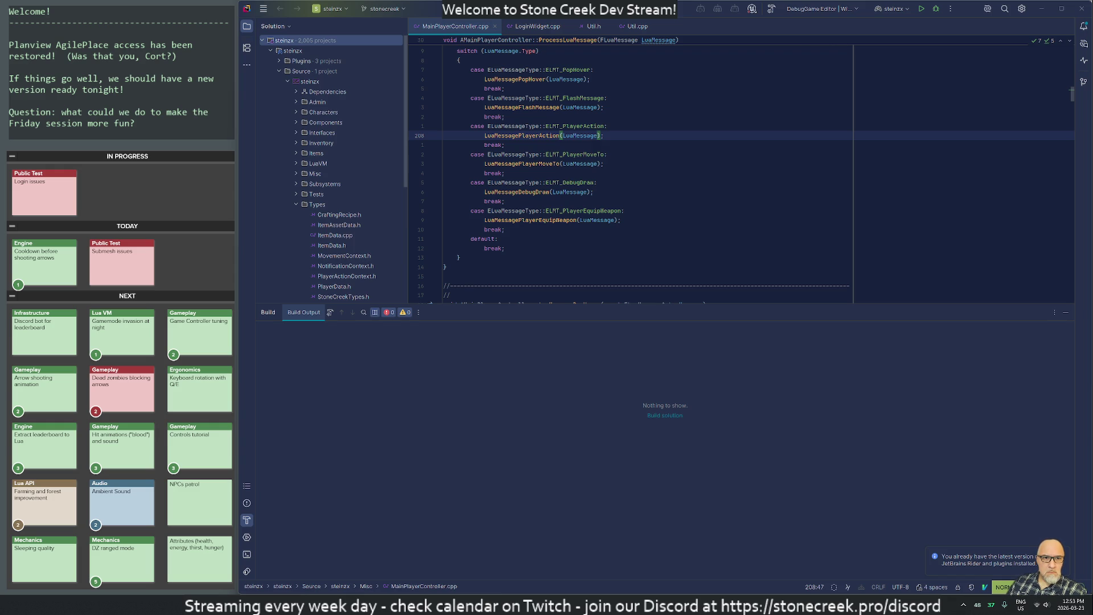
pyautogui.press('super+e')
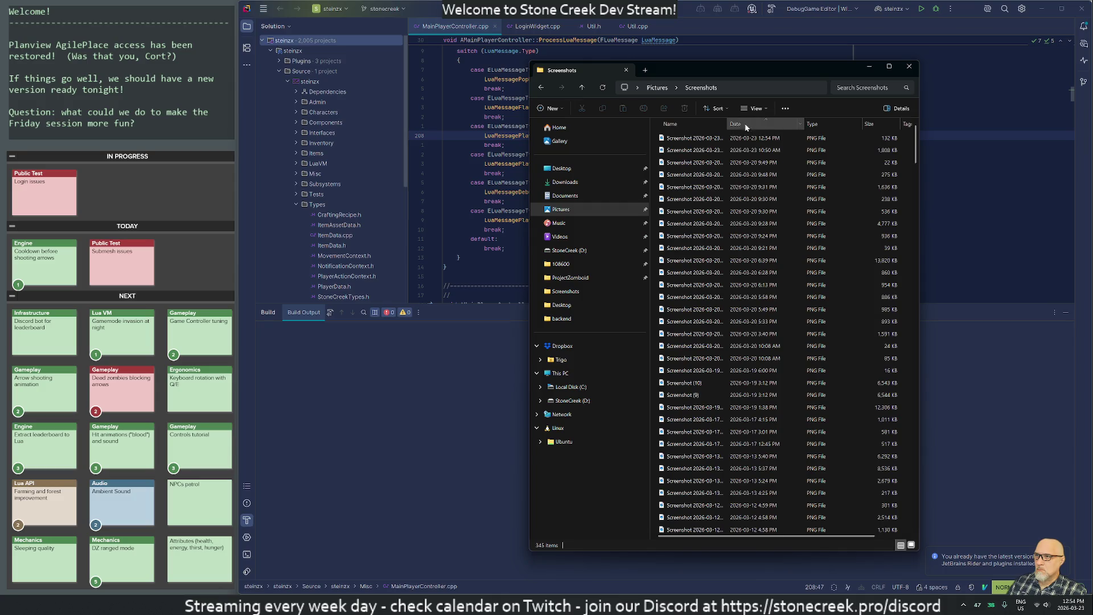
# Step: Rename the newest screenshot to leankit, drag it to the Desktop, verify it there, and close Explorer
pyautogui.click(689, 141)
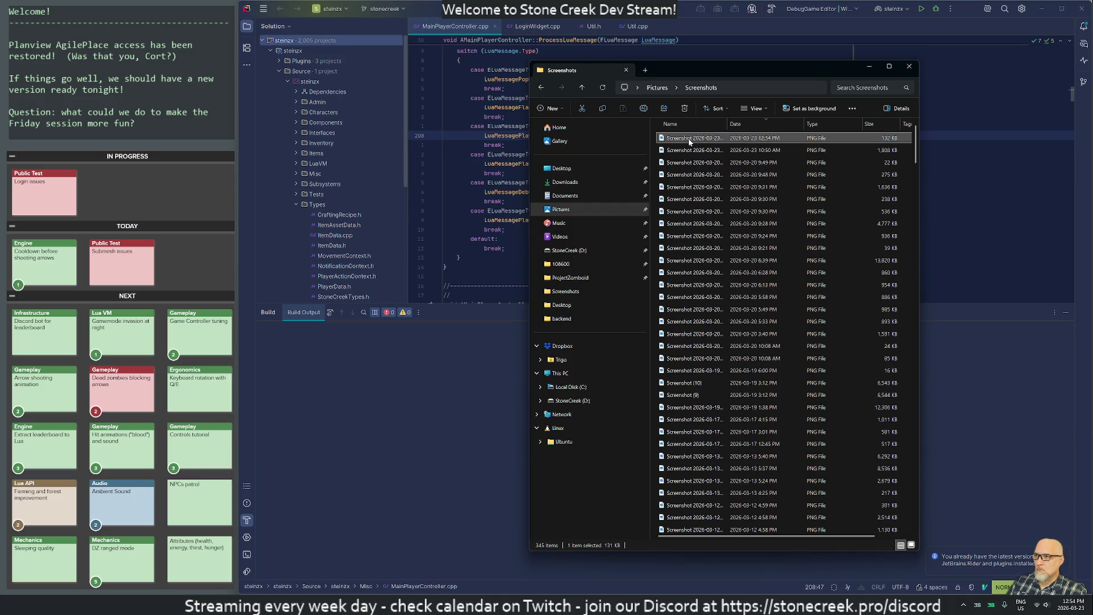
pyautogui.press('F2')
pyautogui.write('leankit')
pyautogui.press('Return')
pyautogui.moveTo(688, 139); pyautogui.dragTo(561, 173)
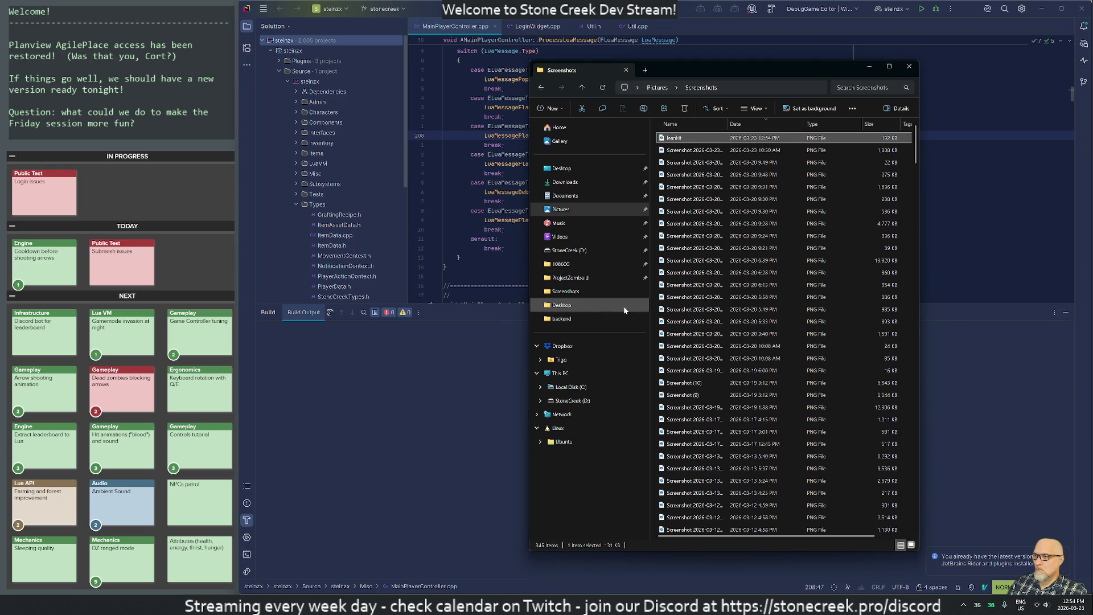
pyautogui.click(566, 170)
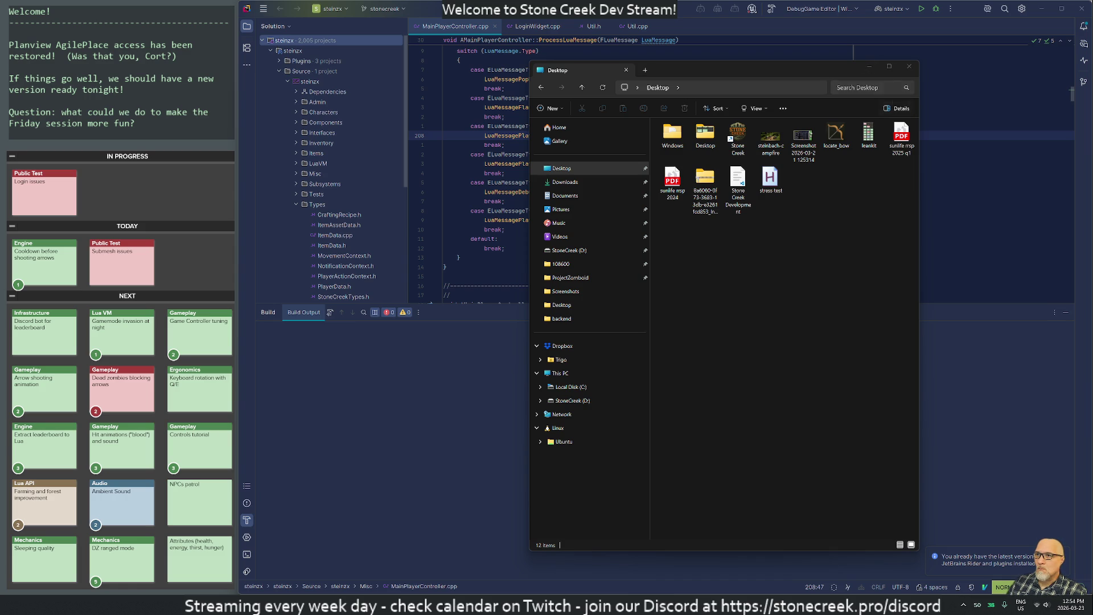
pyautogui.click(908, 66)
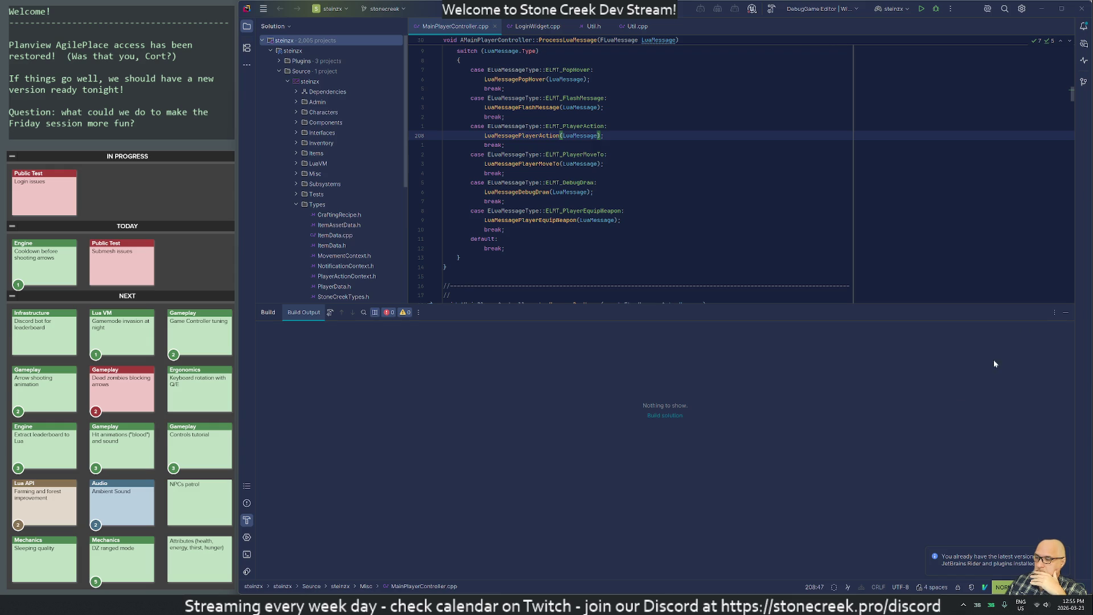
# Step: Launch the steinzx editor from a Debug build and resize Unreal Editor to fill most of the screen beside Rider
pyautogui.click(936, 9)
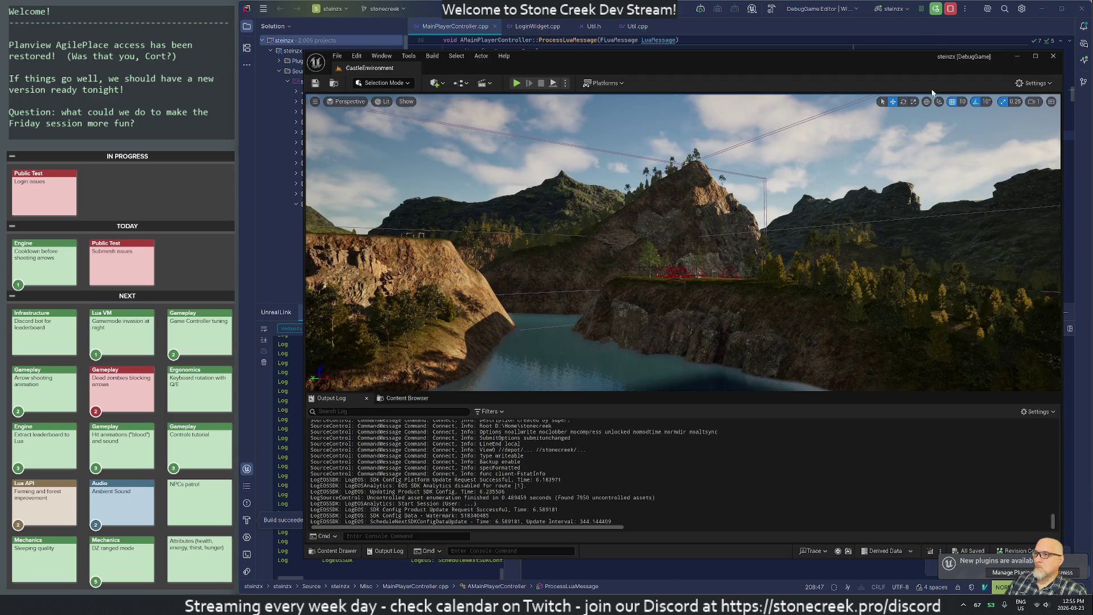
pyautogui.moveTo(756, 67); pyautogui.dragTo(1091, 57)
pyautogui.click(444, 97)
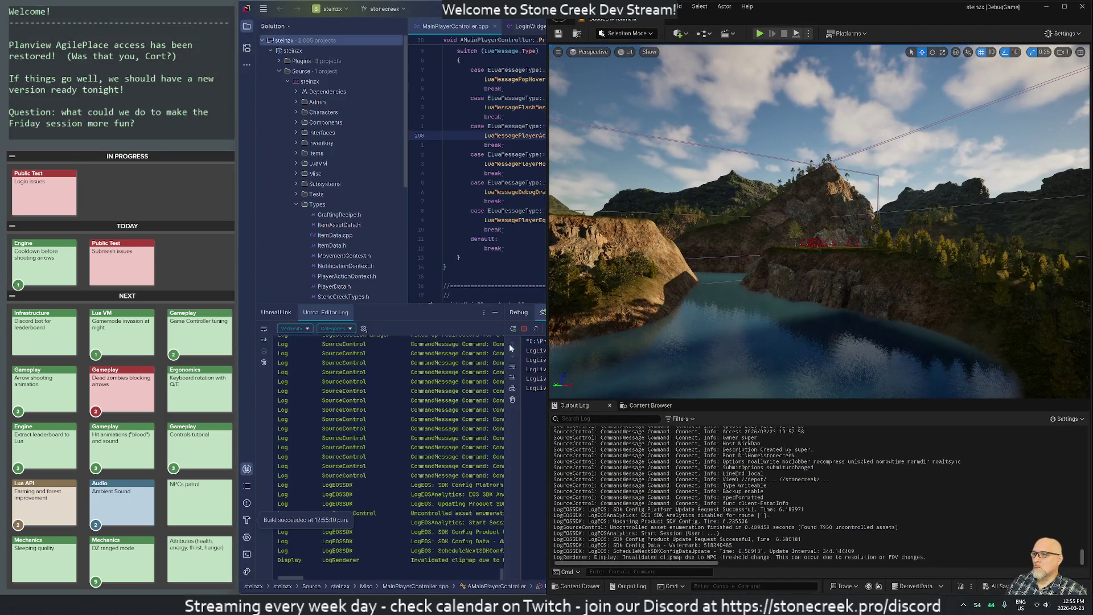
pyautogui.moveTo(545, 221); pyautogui.dragTo(241, 222)
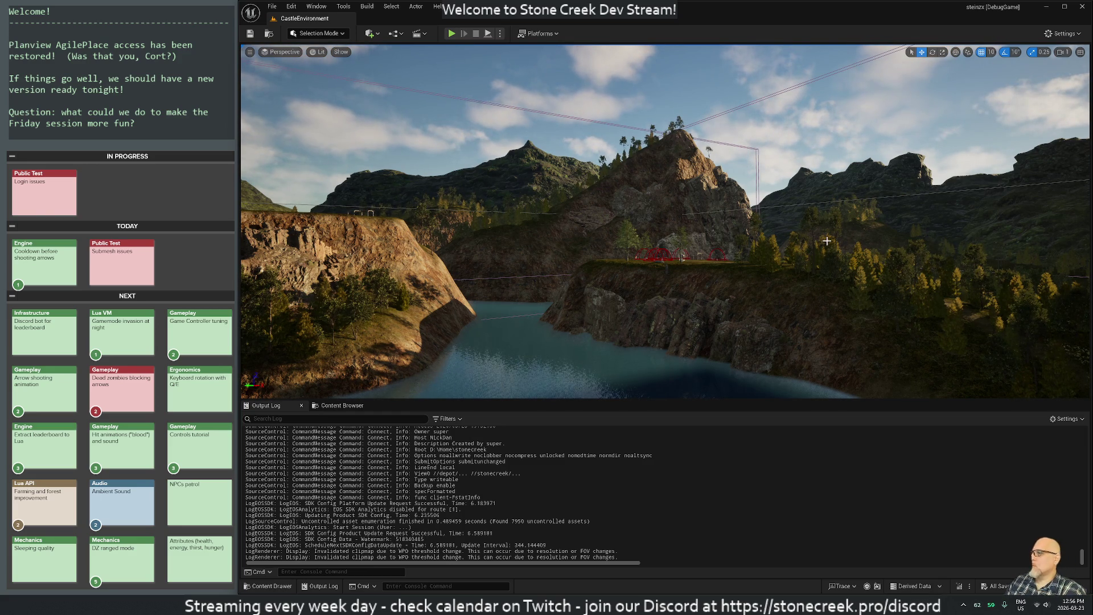
# Step: Turn the viewport camera toward the mountain and sky, speed it up and fly to the island
pyautogui.moveTo(731, 267)
pyautogui.mouseDown()
pyautogui.moveTo(760, 205)
pyautogui.moveTo(751, 295)
pyautogui.moveTo(731, 276)
pyautogui.moveTo(796, 284)
pyautogui.mouseUp()
pyautogui.scroll(4, 757, 227)
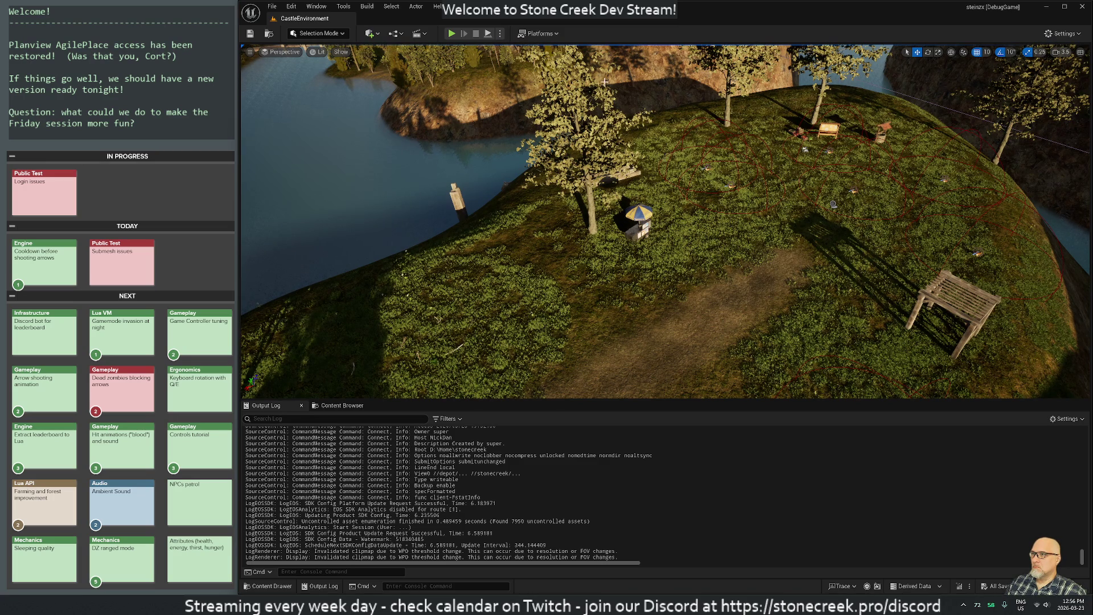
pyautogui.click(500, 34)
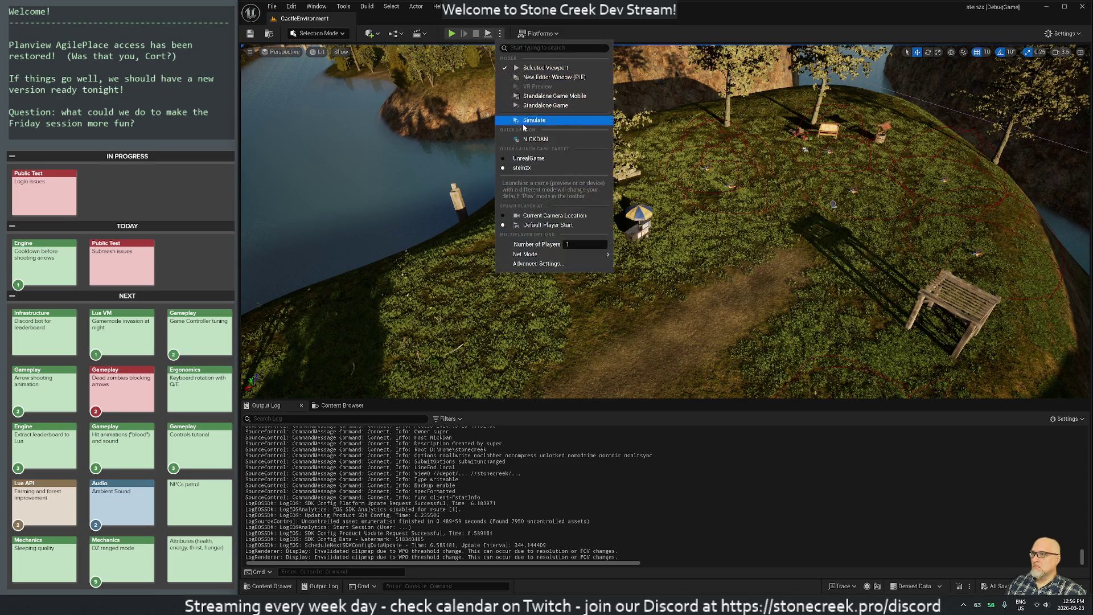
# Step: Set the play mode to network client and start playing in the editor
pyautogui.moveTo(552, 254)
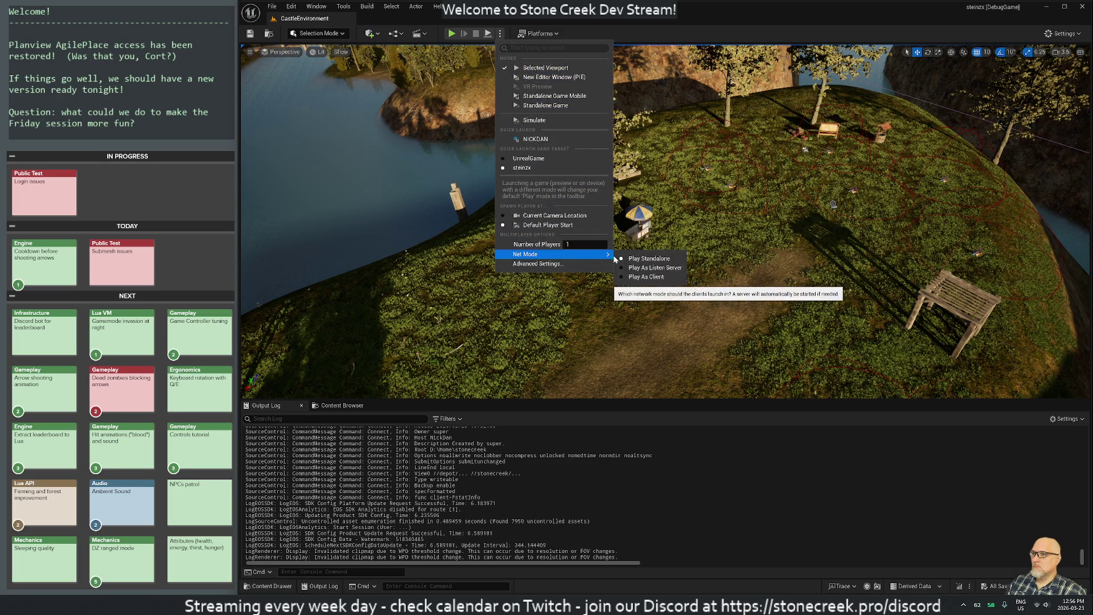
pyautogui.click(642, 278)
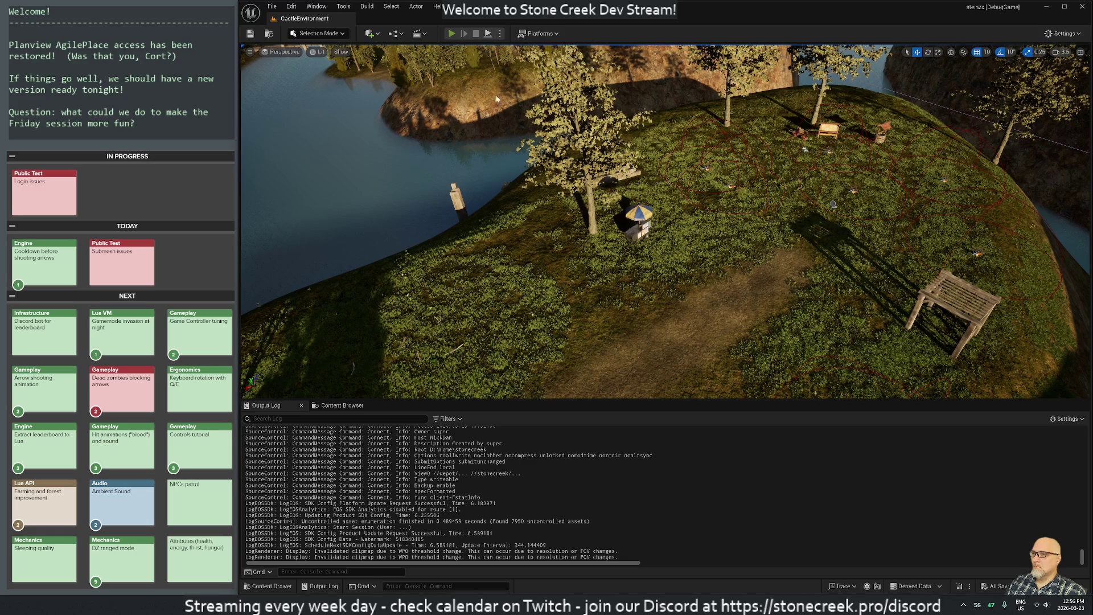
pyautogui.hotkey('alt', 'p')
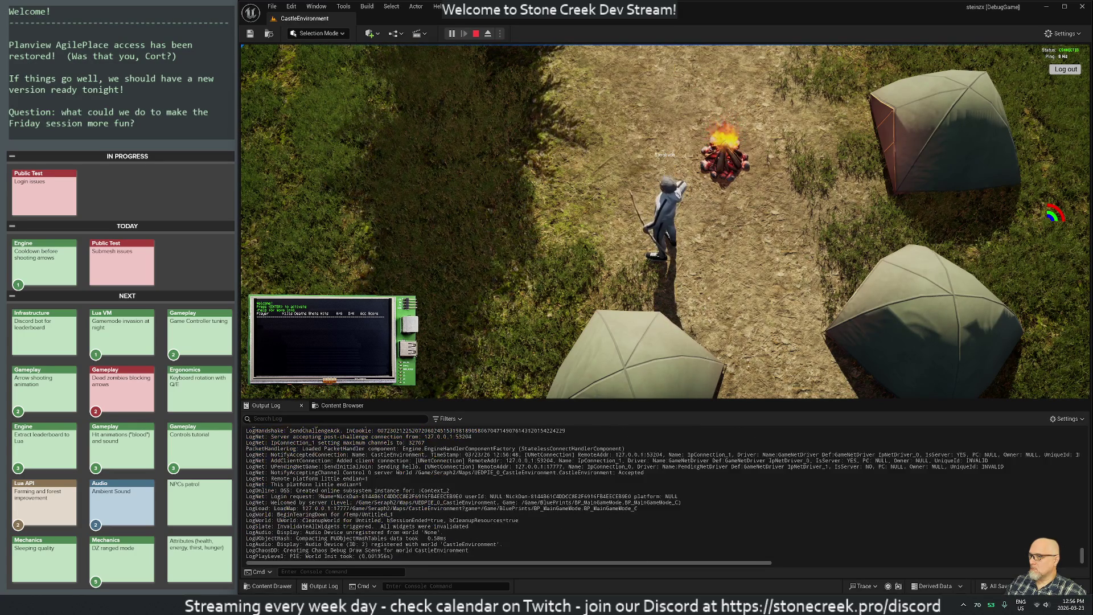
# Step: Orbit the game camera around the campfire camp, then stop the play session
pyautogui.scroll(-5, 527, 267)
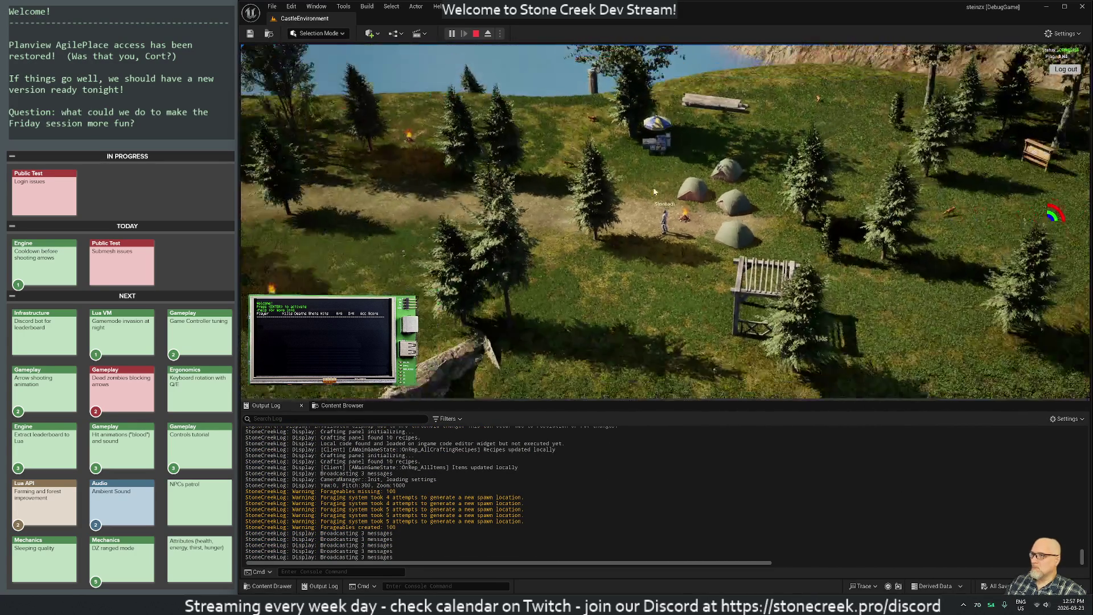
pyautogui.moveTo(654, 192)
pyautogui.mouseDown()
pyautogui.moveTo(360, 170)
pyautogui.moveTo(691, 216)
pyautogui.mouseUp()
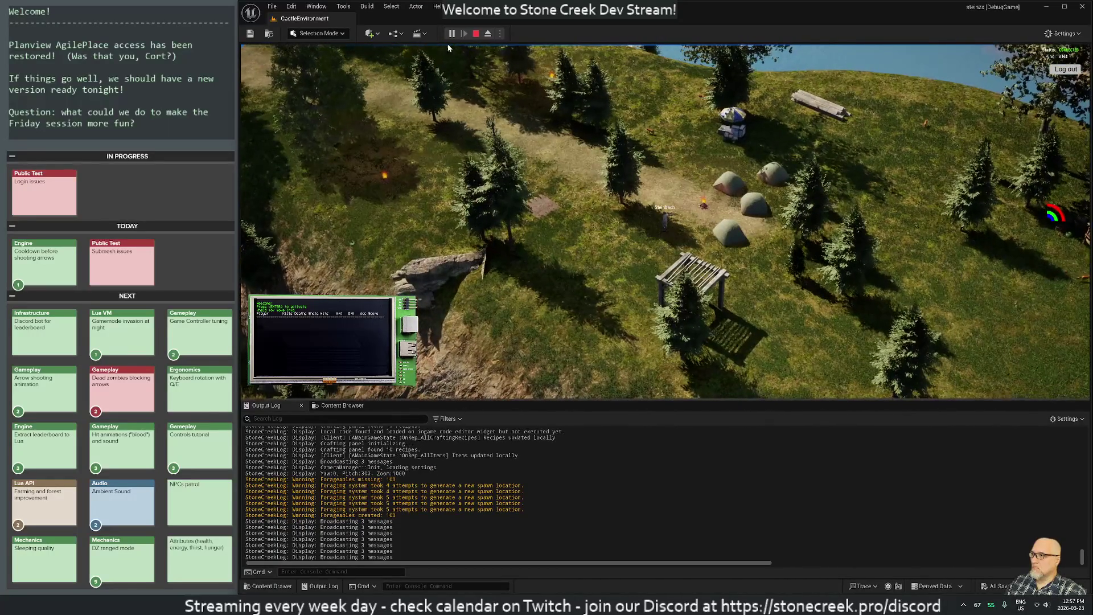
pyautogui.click(475, 33)
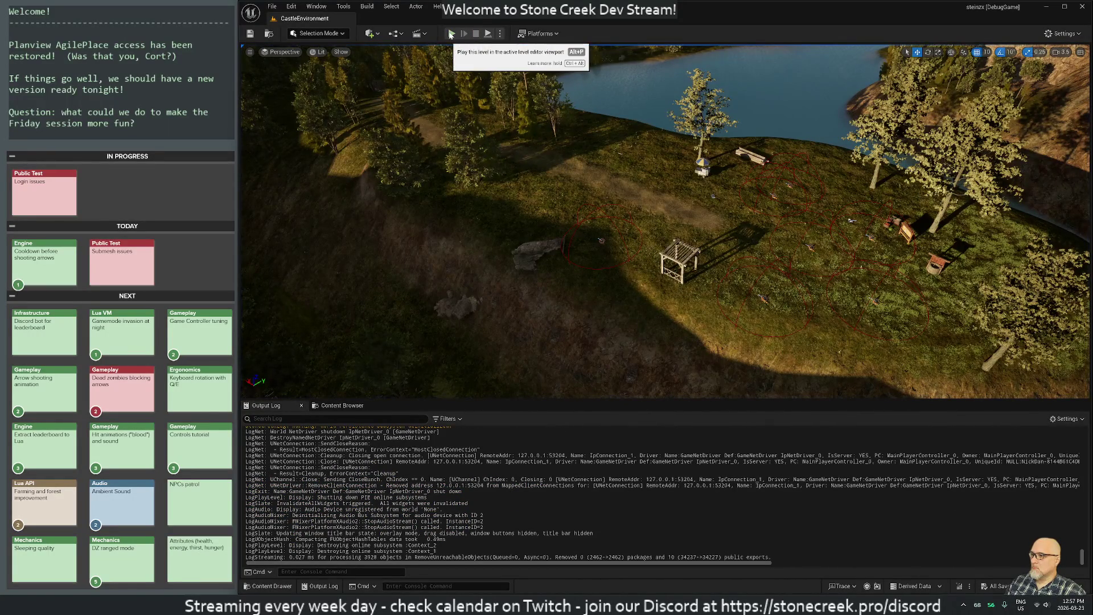
# Step: Filter the Output Log by 'StoneCreek' and select the wooden vase warning lines
pyautogui.click(1064, 420)
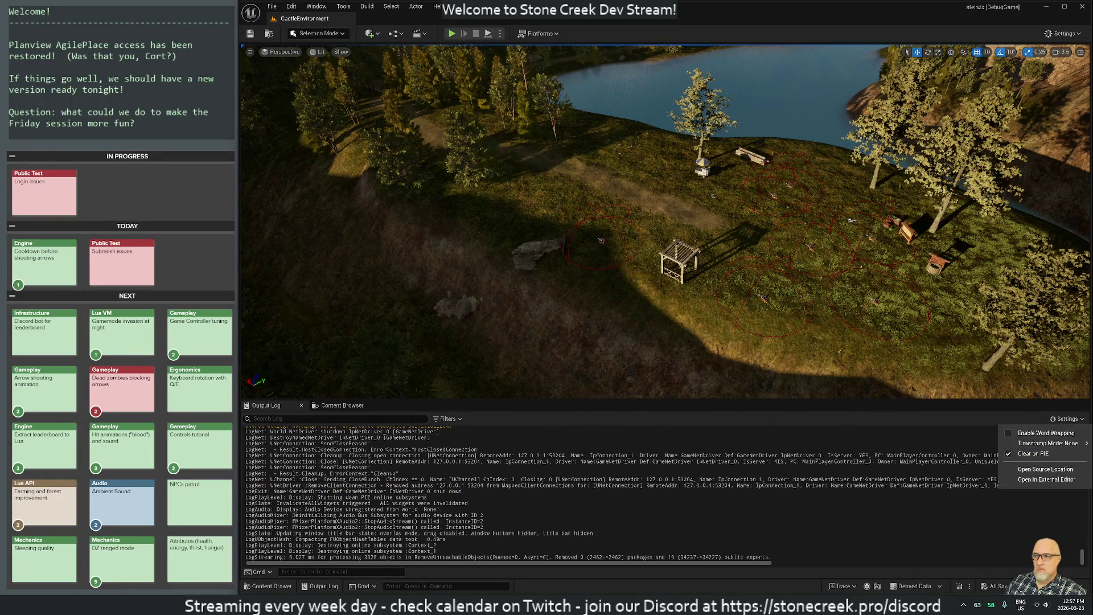
pyautogui.click(341, 418)
pyautogui.write('StoneCreek')
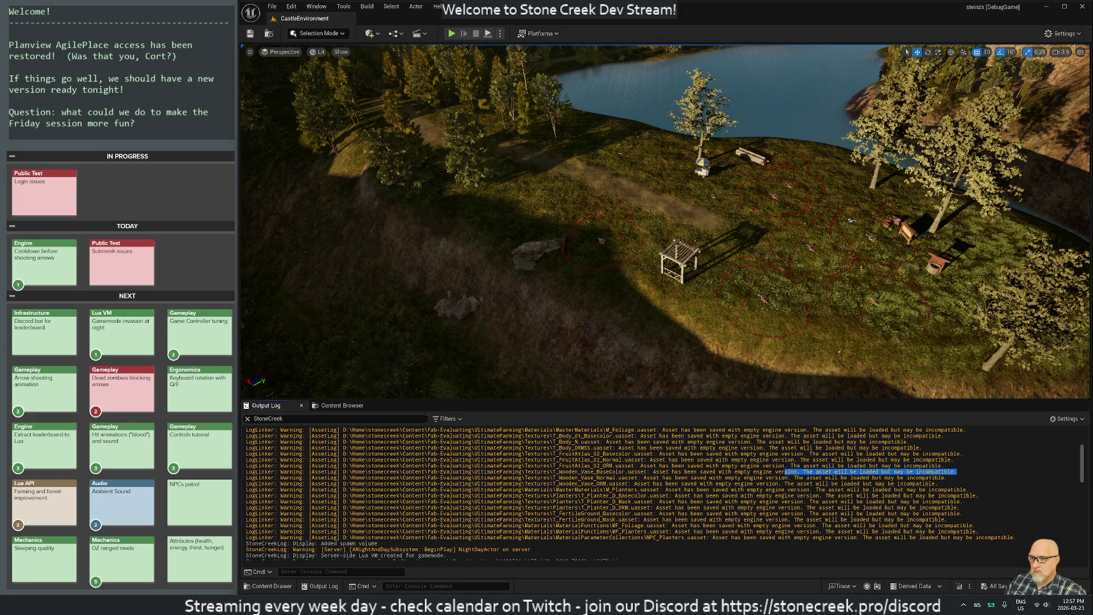
pyautogui.moveTo(246, 477)
pyautogui.mouseDown()
pyautogui.moveTo(938, 483)
pyautogui.moveTo(246, 478)
pyautogui.mouseUp()
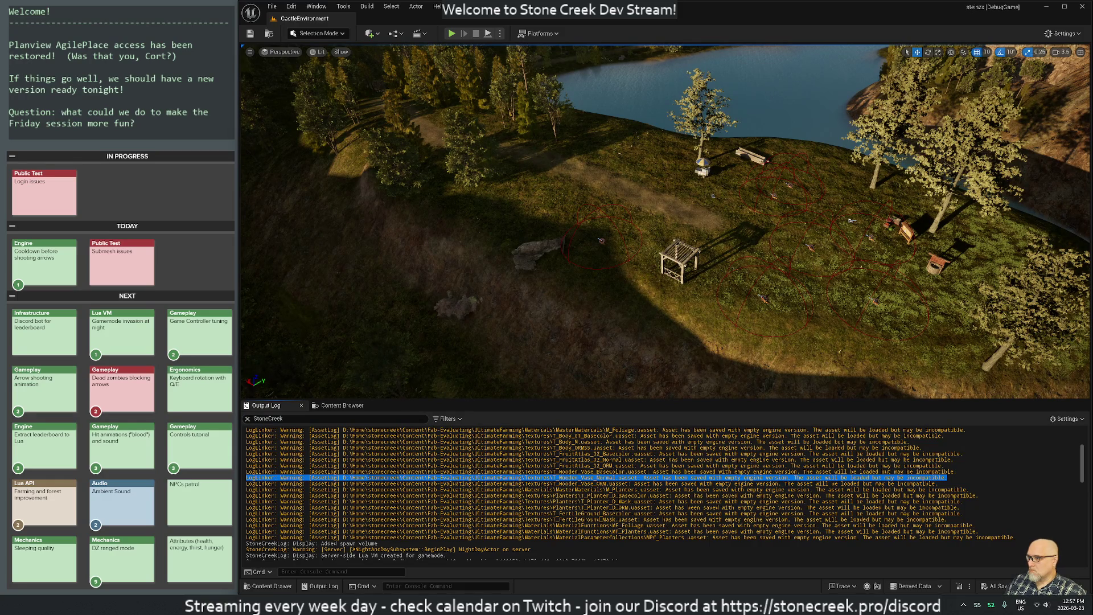
pyautogui.rightClick(364, 478)
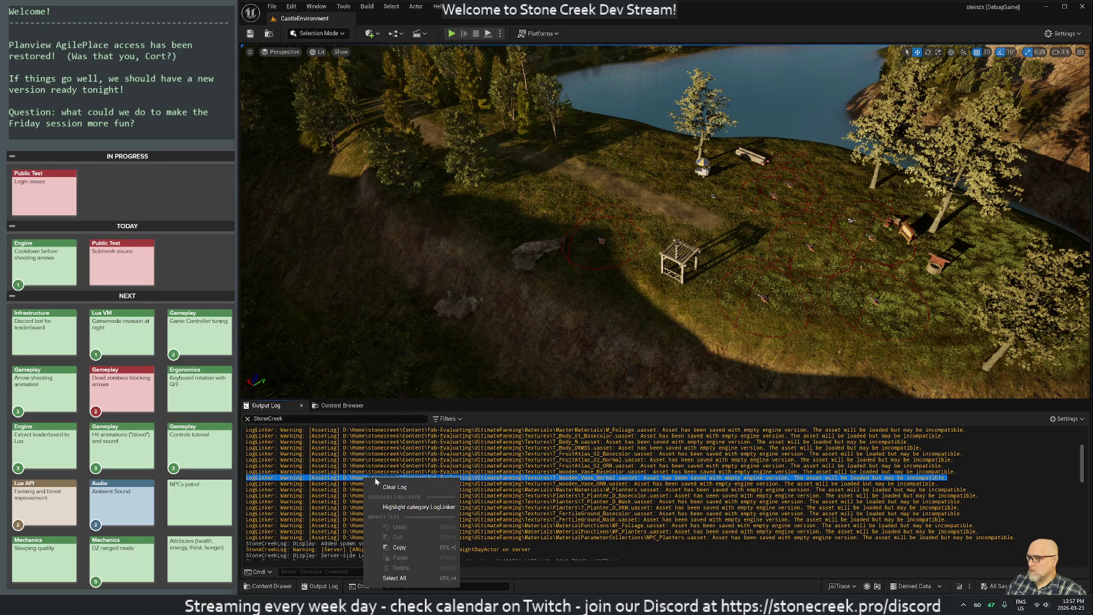
pyautogui.click(393, 547)
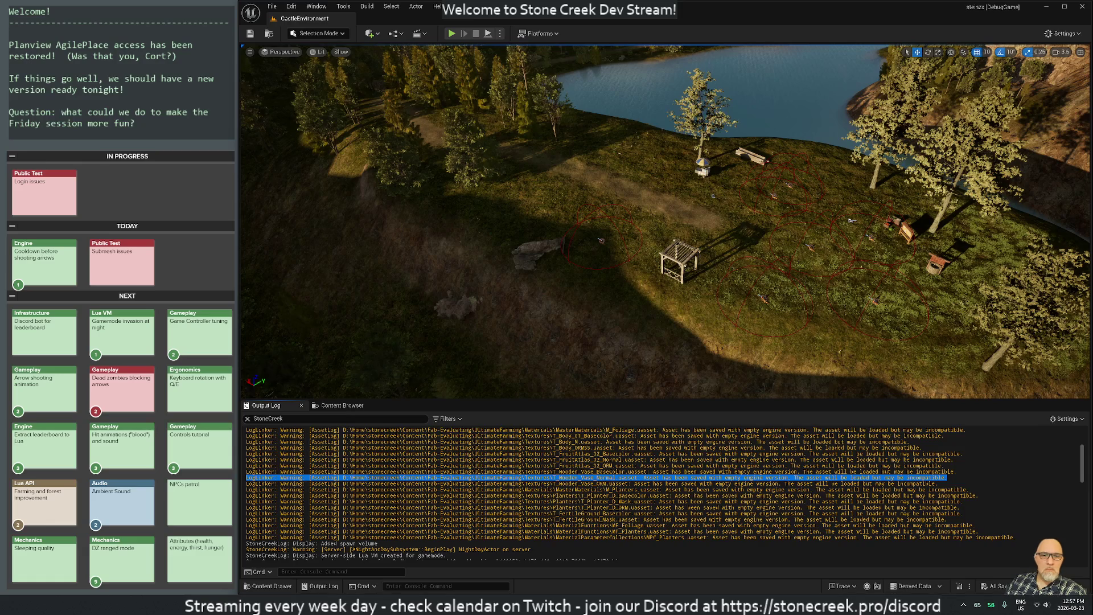
pyautogui.click(1045, 604)
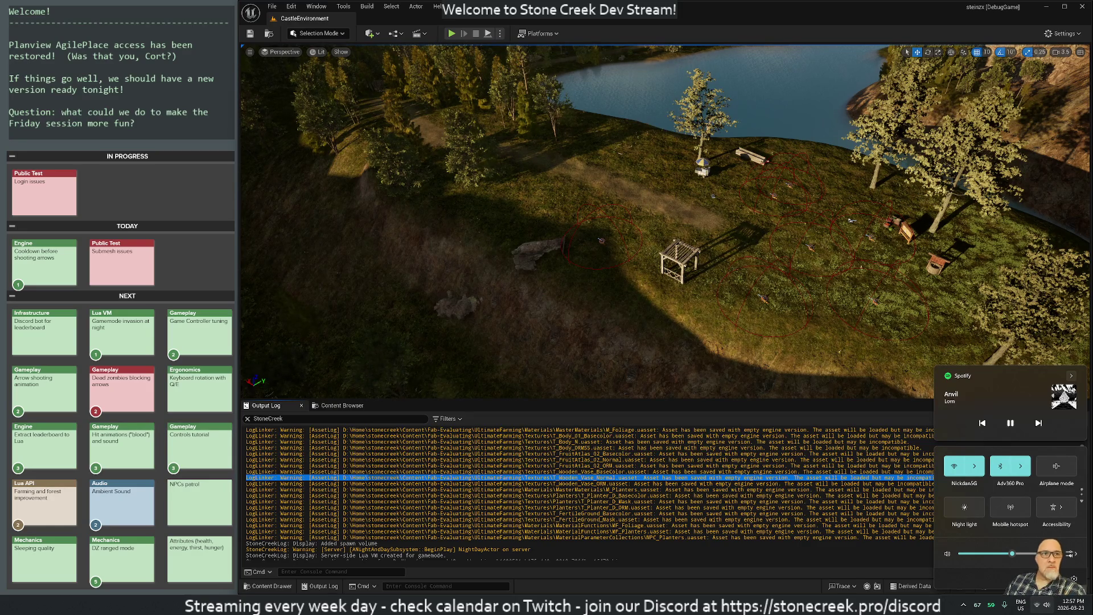
pyautogui.press('Escape')
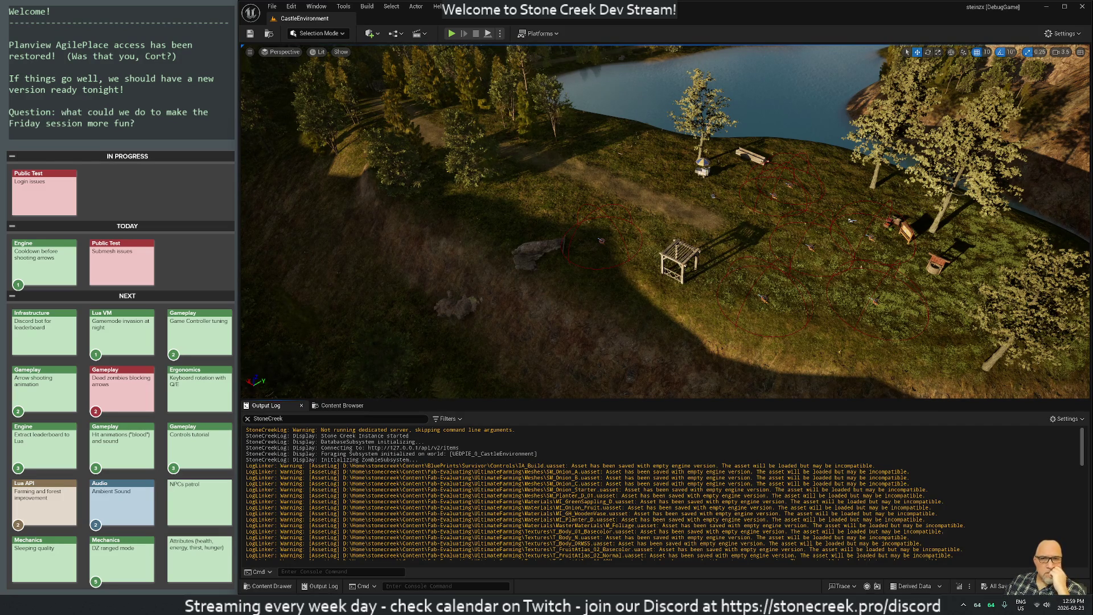
pyautogui.scroll(-3, 570, 493)
pyautogui.click(569, 504)
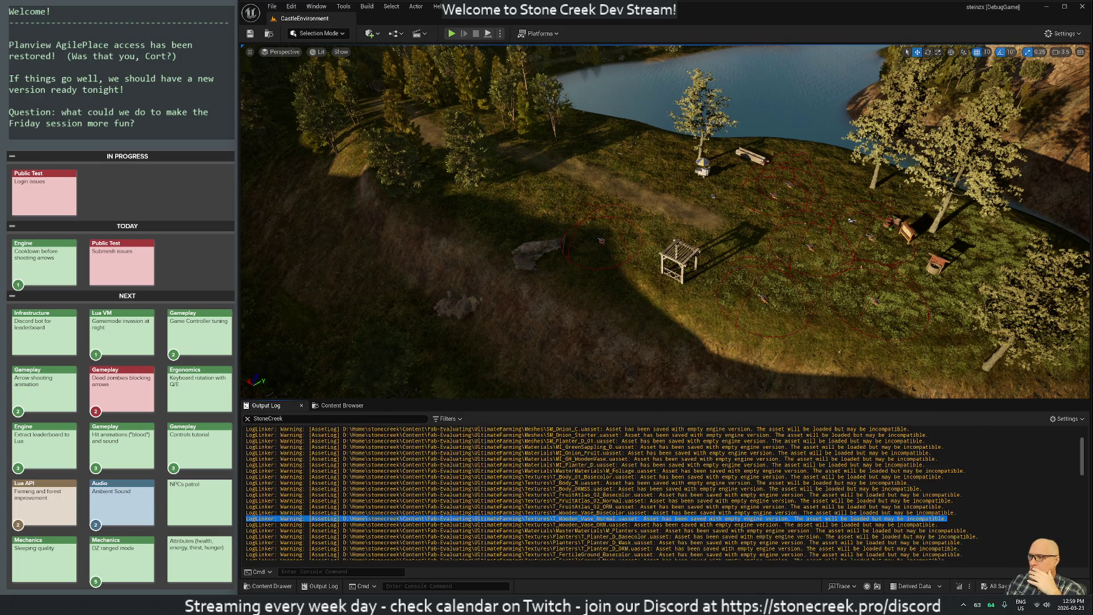
pyautogui.scroll(3, 610, 493)
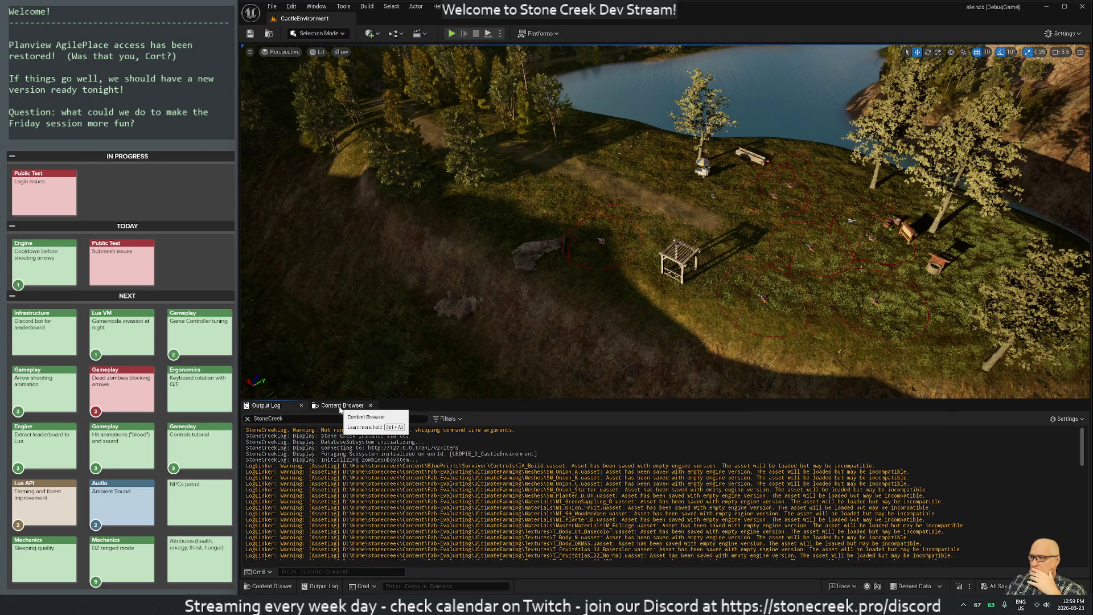
# Step: Resave All on Fab-Evaluating's UltimateFarming folder, check out the listed assets, then close Unreal Editor
pyautogui.click(340, 406)
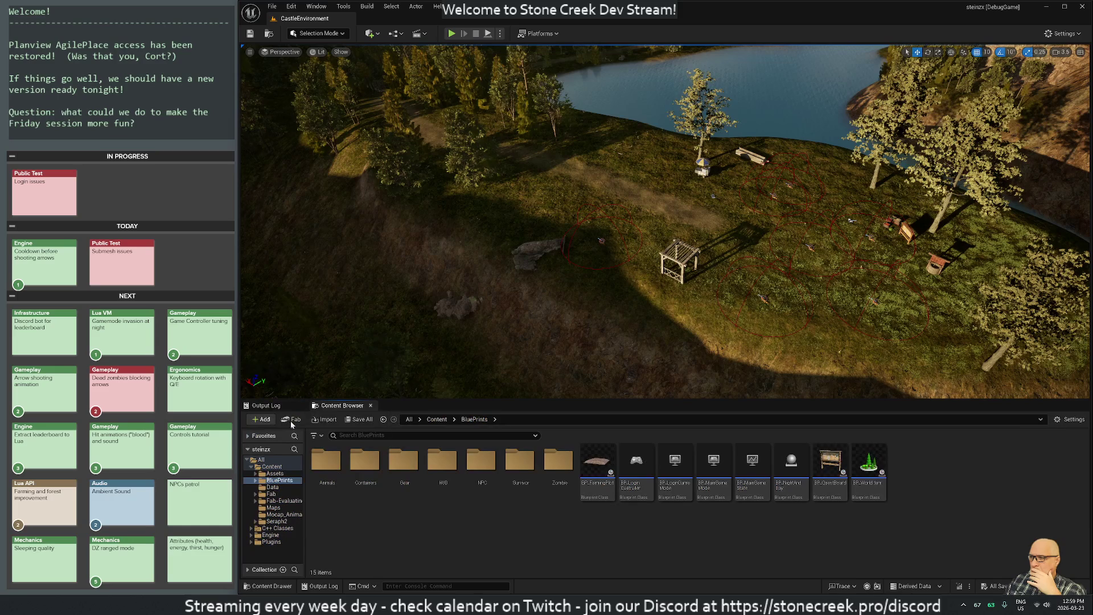
pyautogui.click(282, 501)
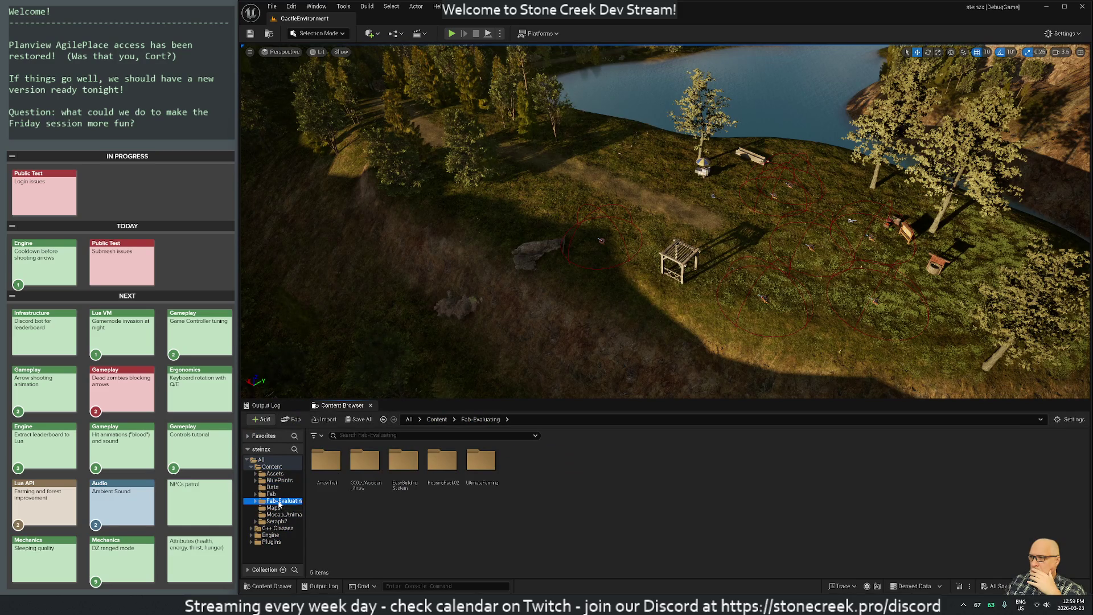
pyautogui.rightClick(481, 481)
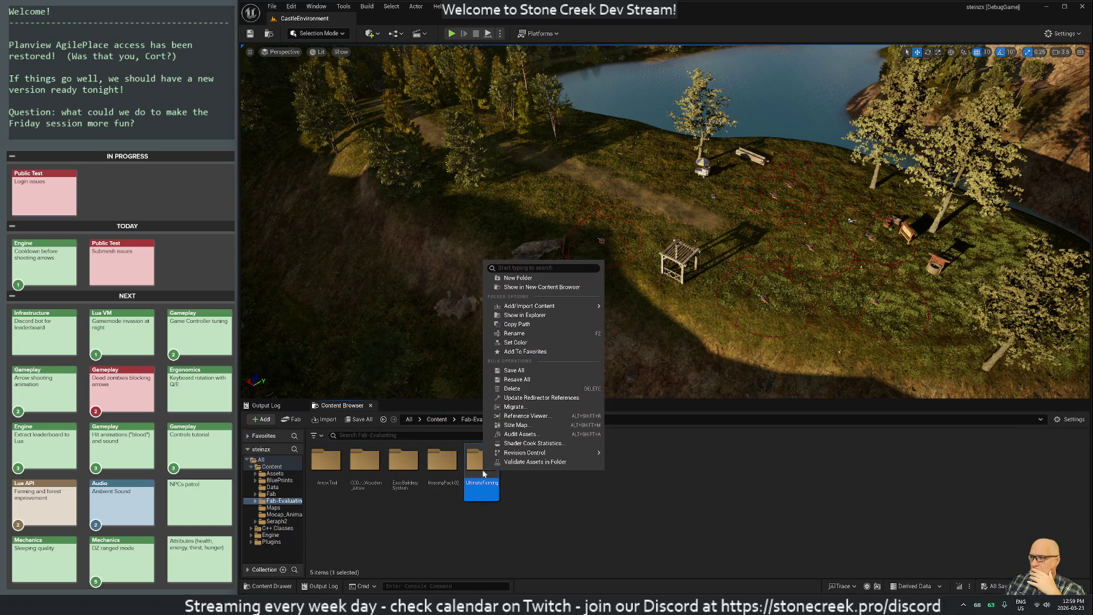
pyautogui.click(513, 381)
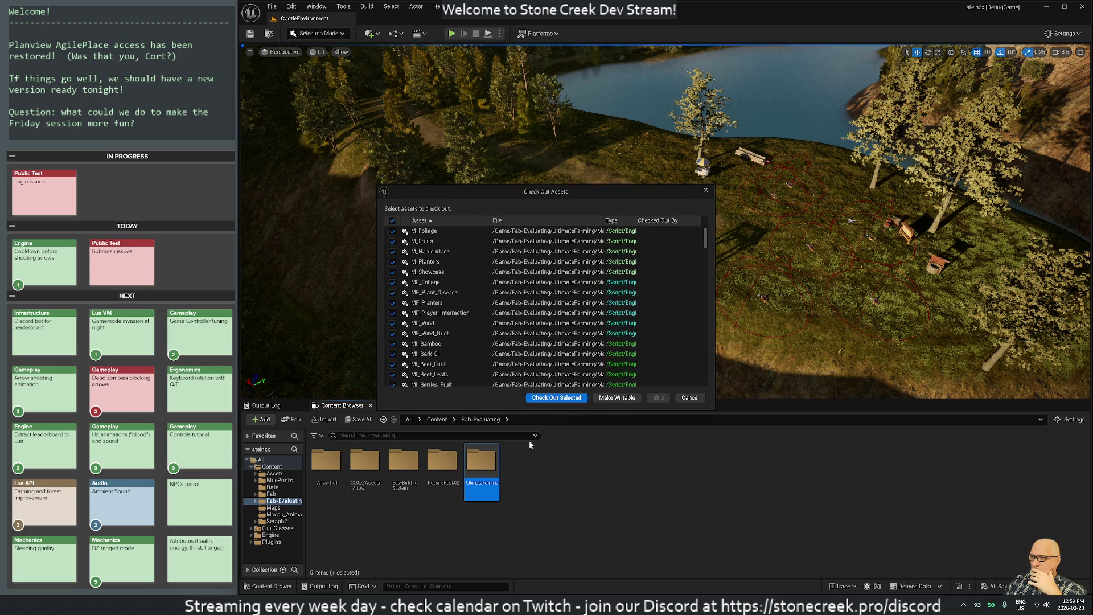
pyautogui.click(556, 397)
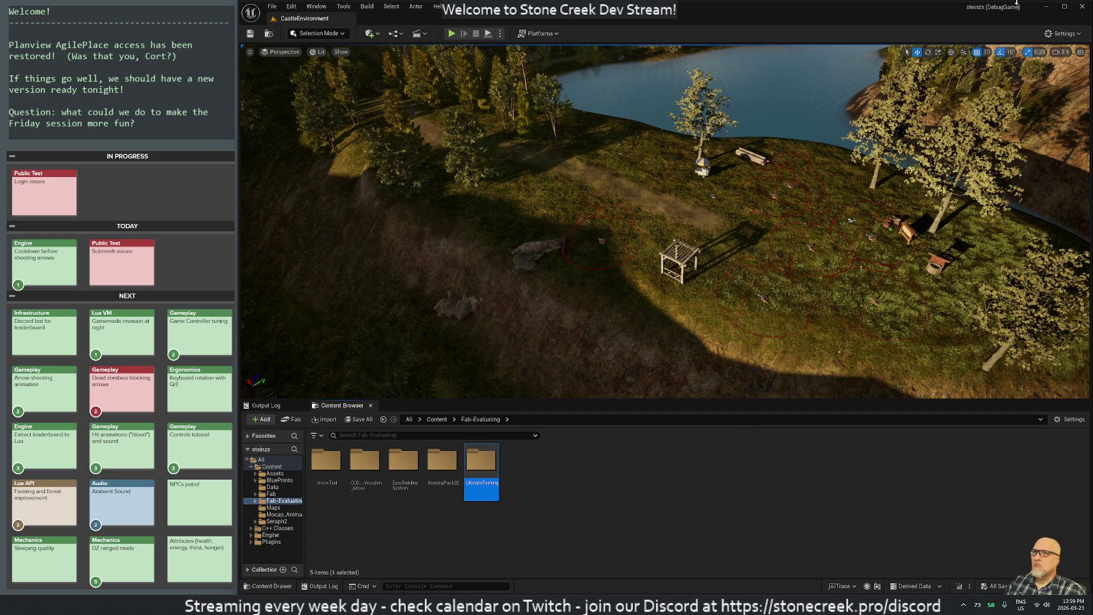
pyautogui.click(1081, 6)
# Step: Search the whole project for the \t tab pattern with Find in Files
pyautogui.click(501, 248)
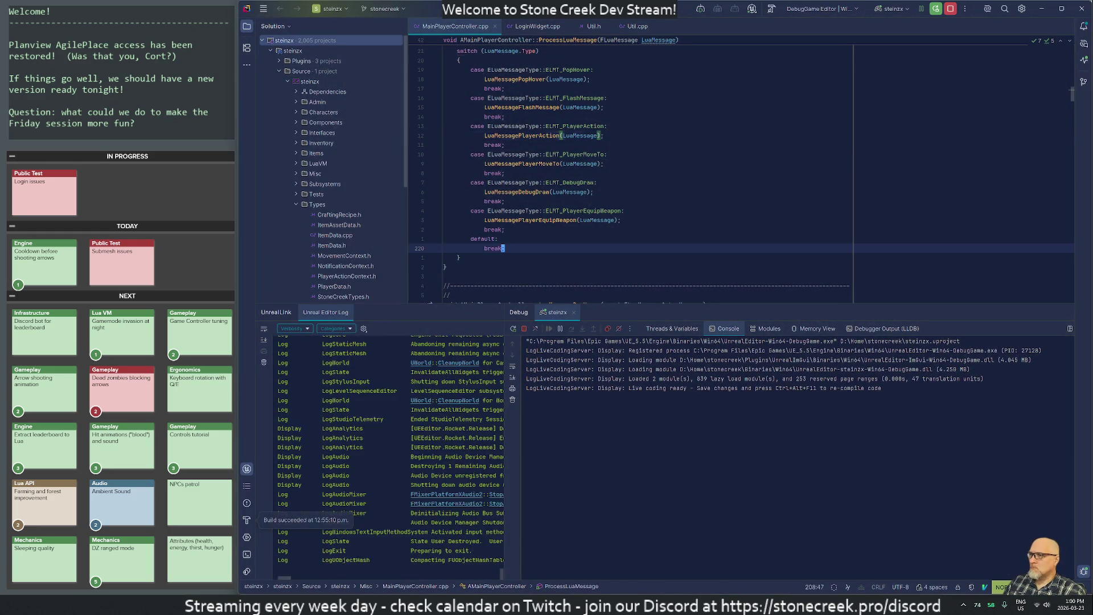
pyautogui.hotkey('ctrl', 'shift', 'f')
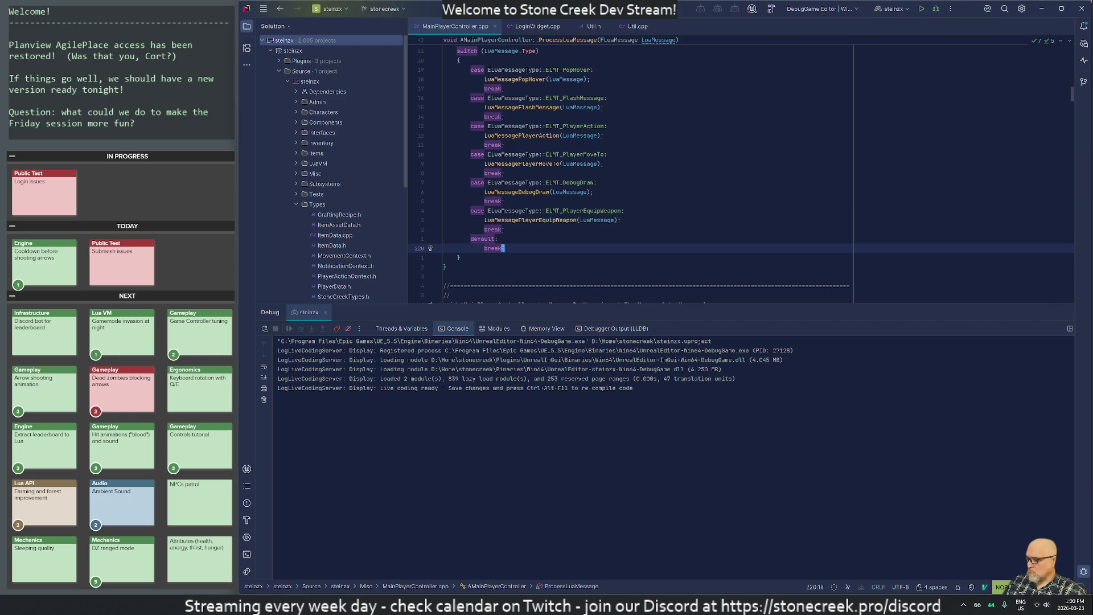
pyautogui.hotkey('ctrl', 'shift', 'f')
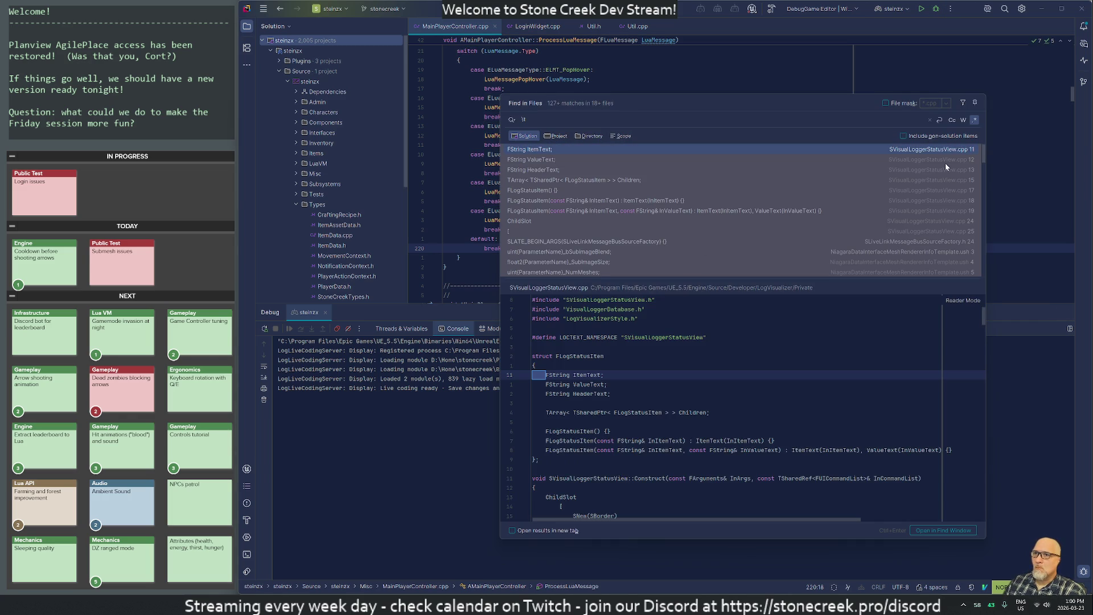
pyautogui.click(556, 136)
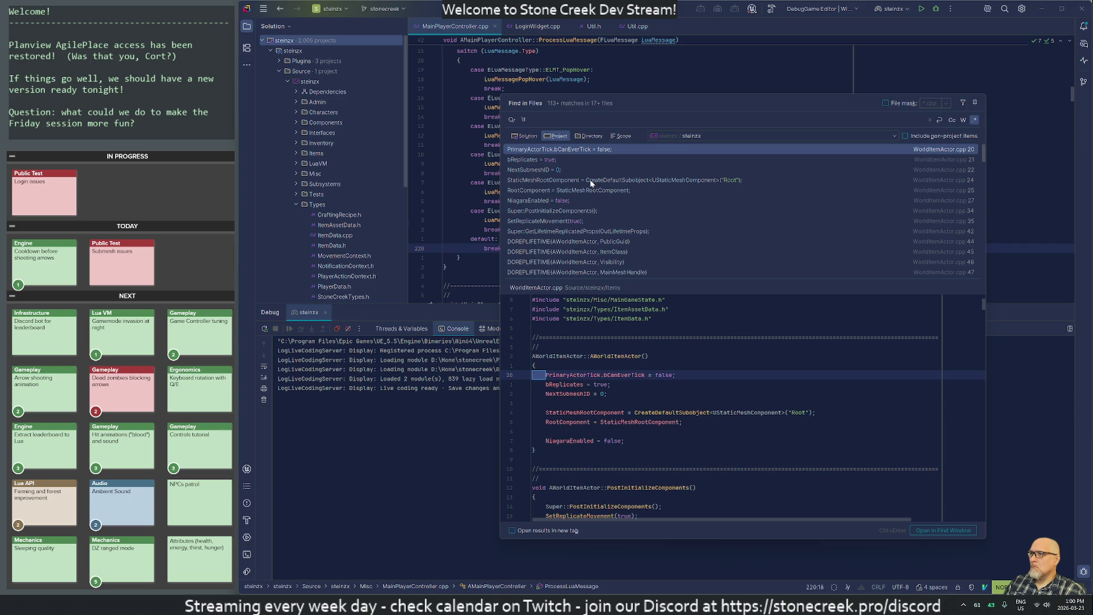
pyautogui.scroll(-10, 778, 247)
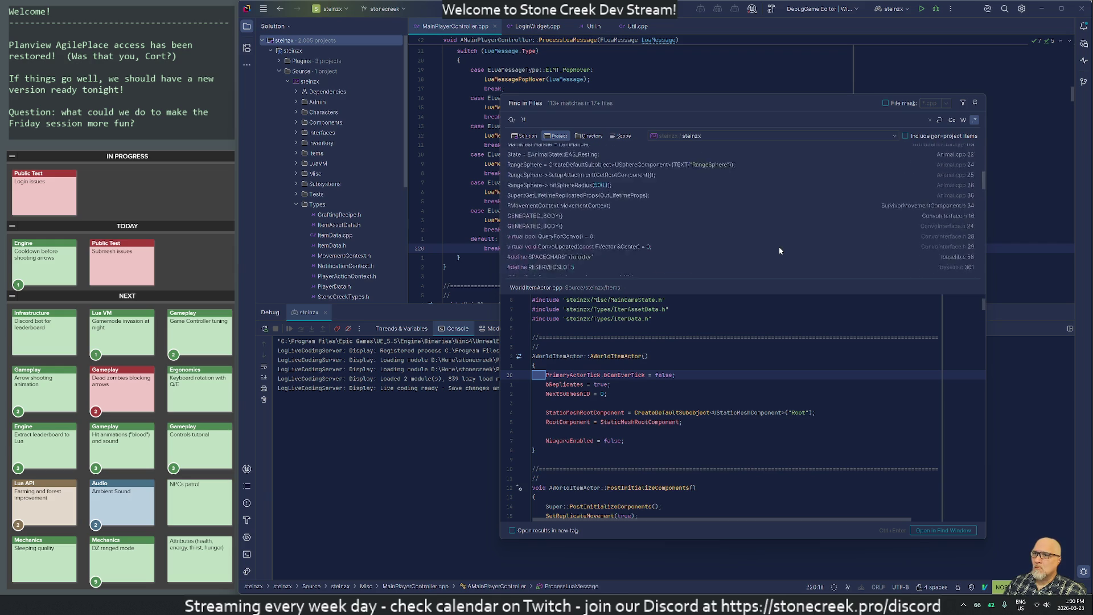
pyautogui.scroll(-1, 779, 247)
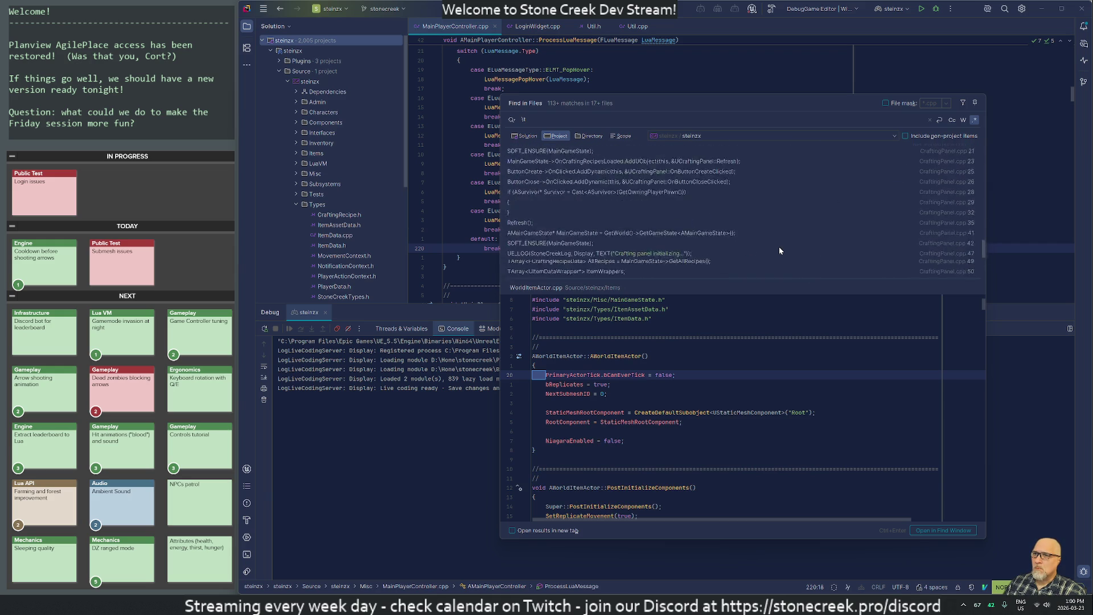
pyautogui.write('t')
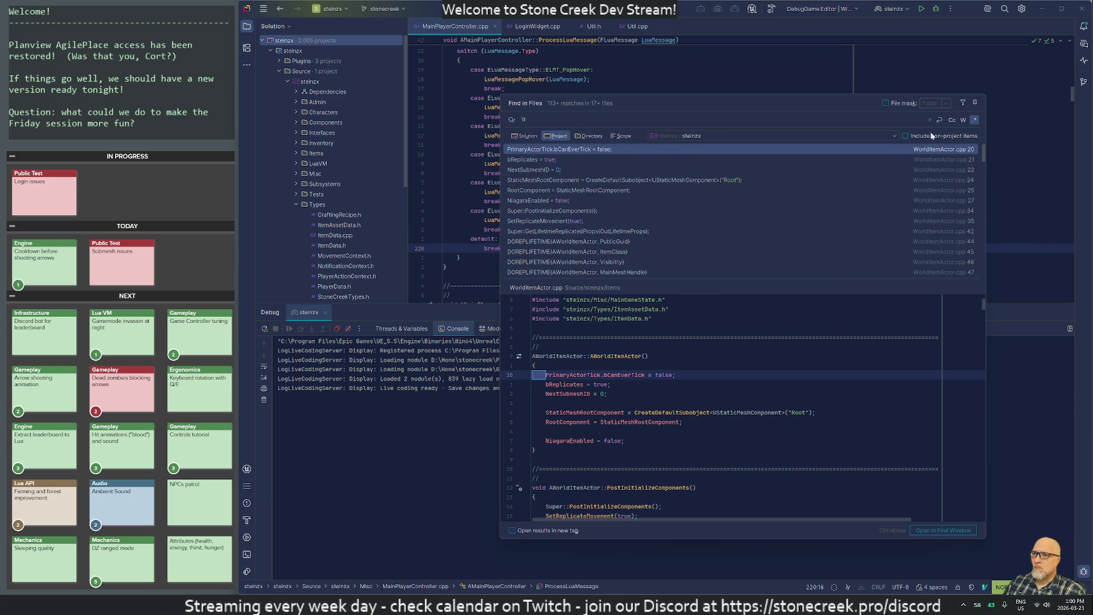
pyautogui.press('Escape')
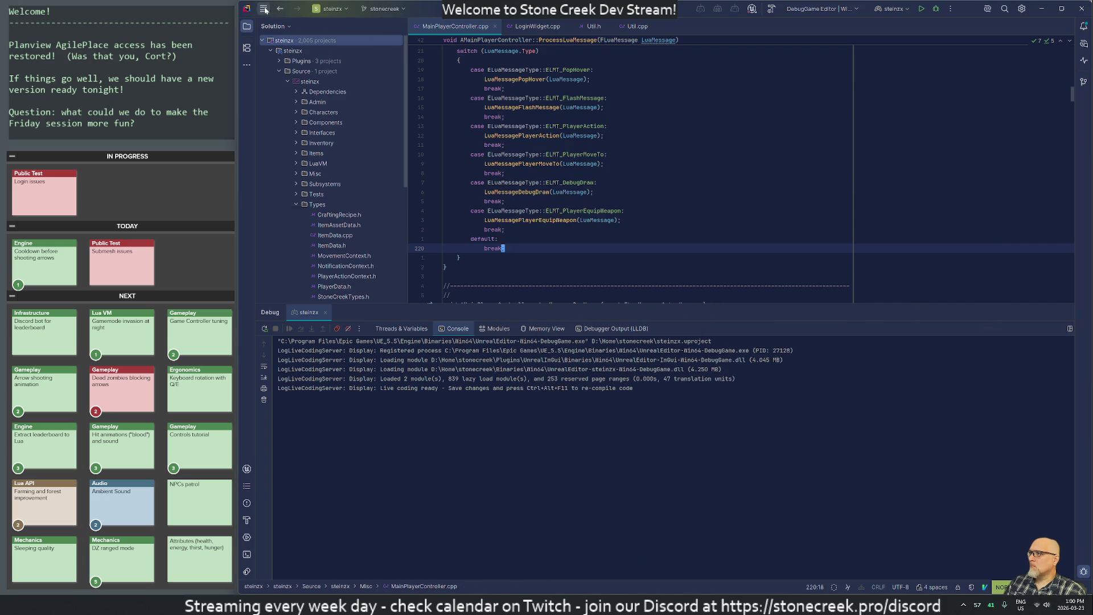
# Step: Open Replace in Files from the Edit > Find menu
pyautogui.click(264, 9)
pyautogui.click(278, 8)
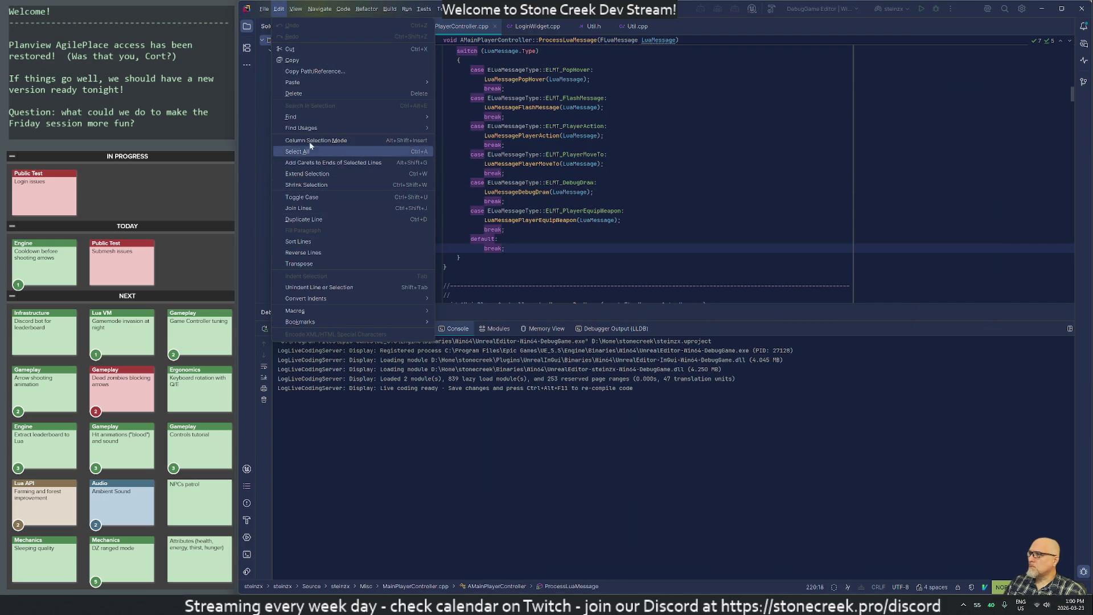
pyautogui.moveTo(318, 118)
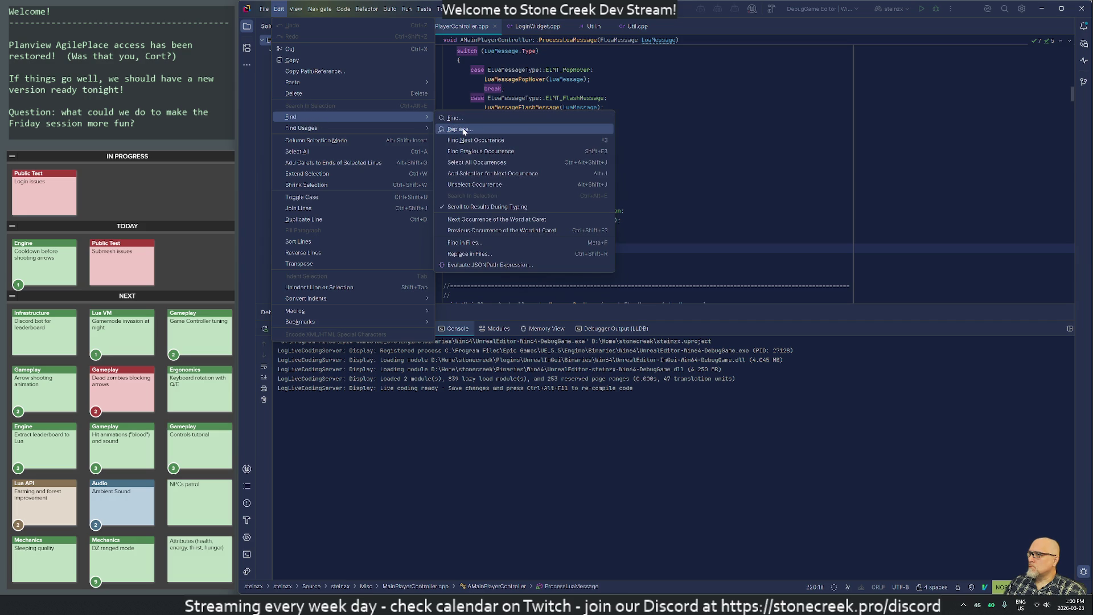
pyautogui.click(493, 252)
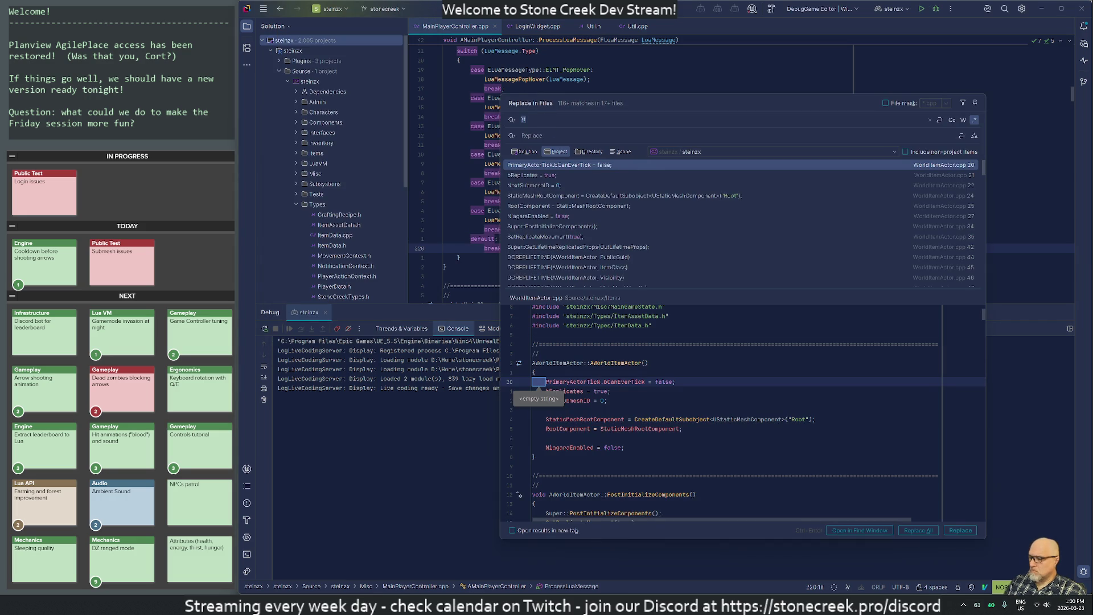
# Step: Replace every tab match in NightAndDaySubsystem.cpp, clearing its read-only status
pyautogui.press('Tab')
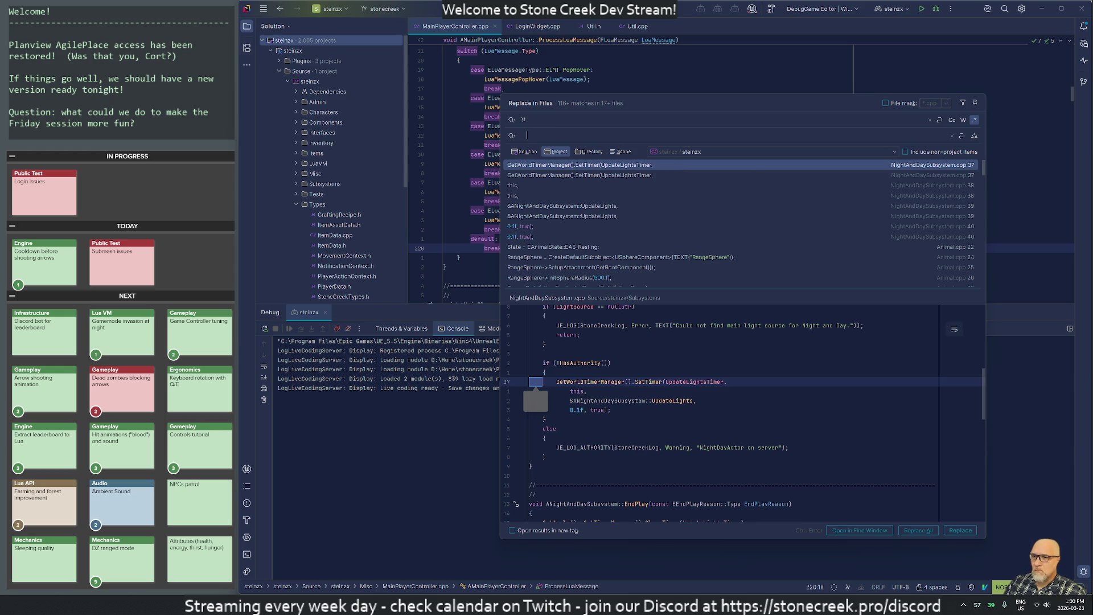
pyautogui.click(960, 531)
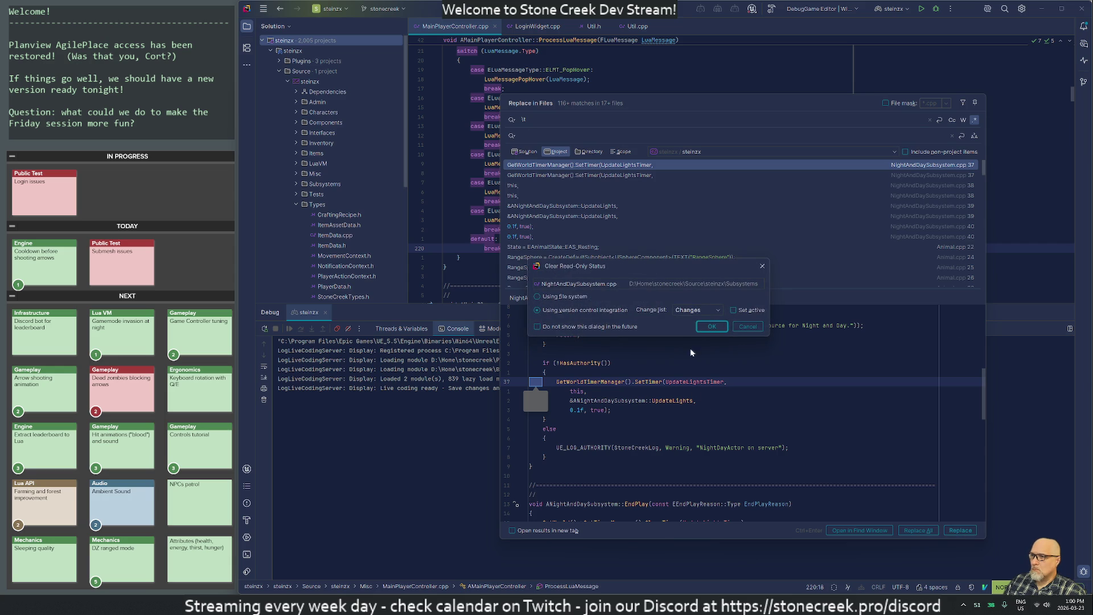
pyautogui.click(711, 326)
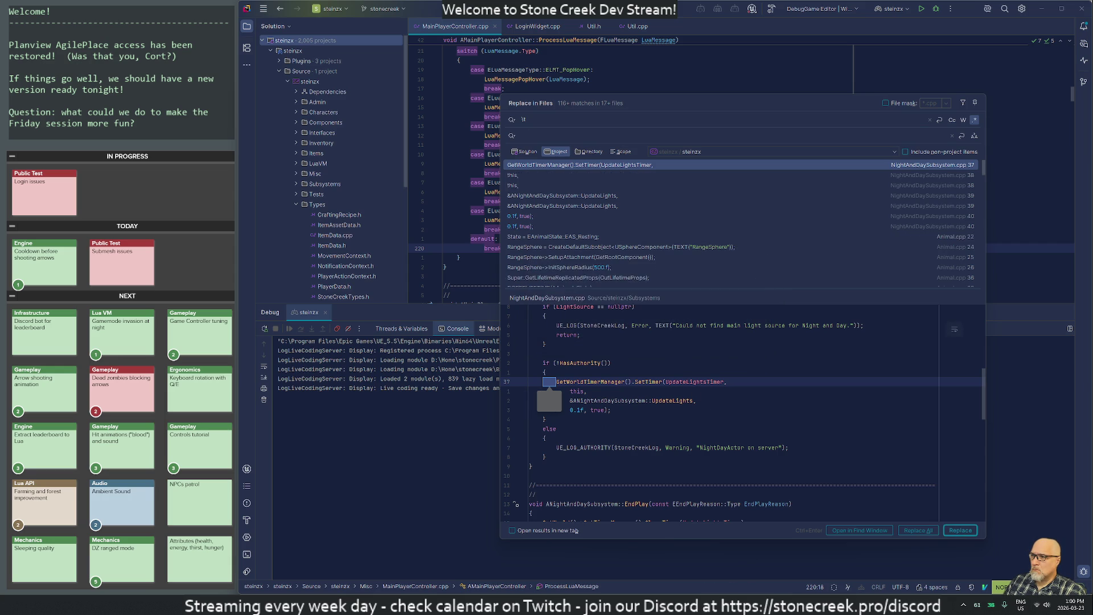
pyautogui.click(960, 530)
pyautogui.click(960, 530)
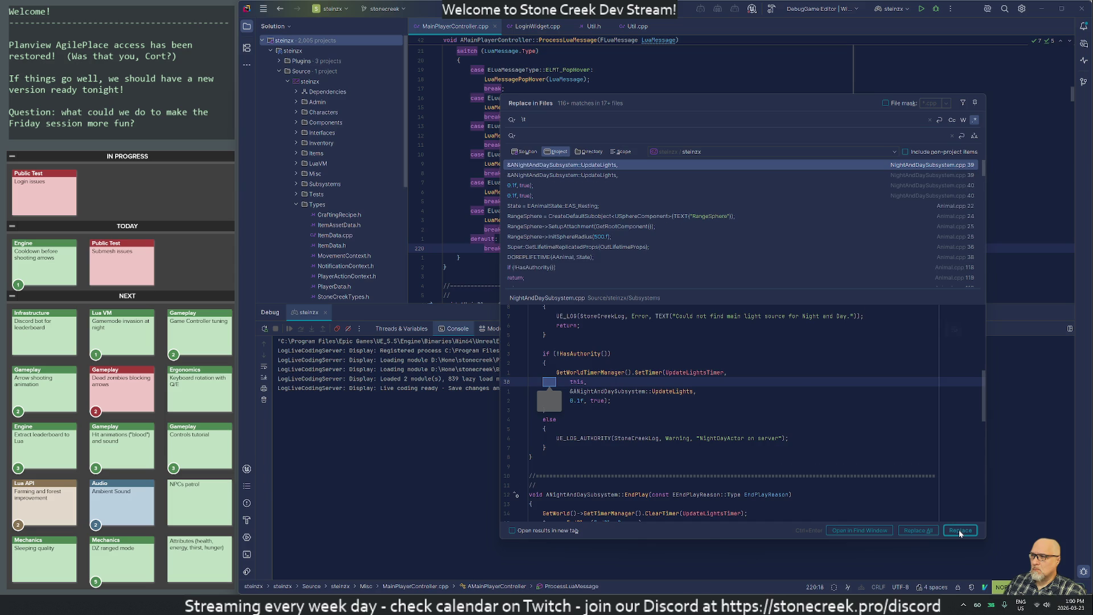
pyautogui.click(960, 531)
pyautogui.click(960, 531)
pyautogui.click(960, 530)
pyautogui.click(960, 531)
pyautogui.click(960, 530)
pyautogui.click(960, 531)
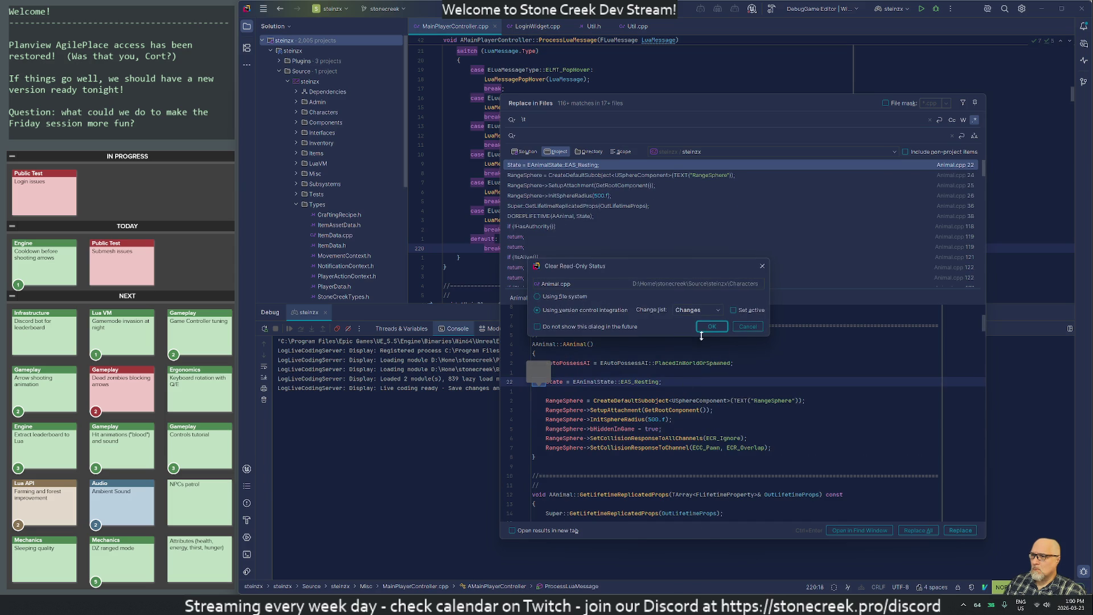
# Step: Replace the tab matches in Animal.cpp, SurvivorMovementComponent.h and ConvoInterface.h, allowing edits to each
pyautogui.click(711, 326)
pyautogui.click(960, 531)
pyautogui.click(961, 530)
pyautogui.click(961, 530)
pyautogui.click(960, 530)
pyautogui.click(961, 530)
pyautogui.click(960, 530)
pyautogui.click(960, 530)
pyautogui.click(960, 531)
pyautogui.click(961, 530)
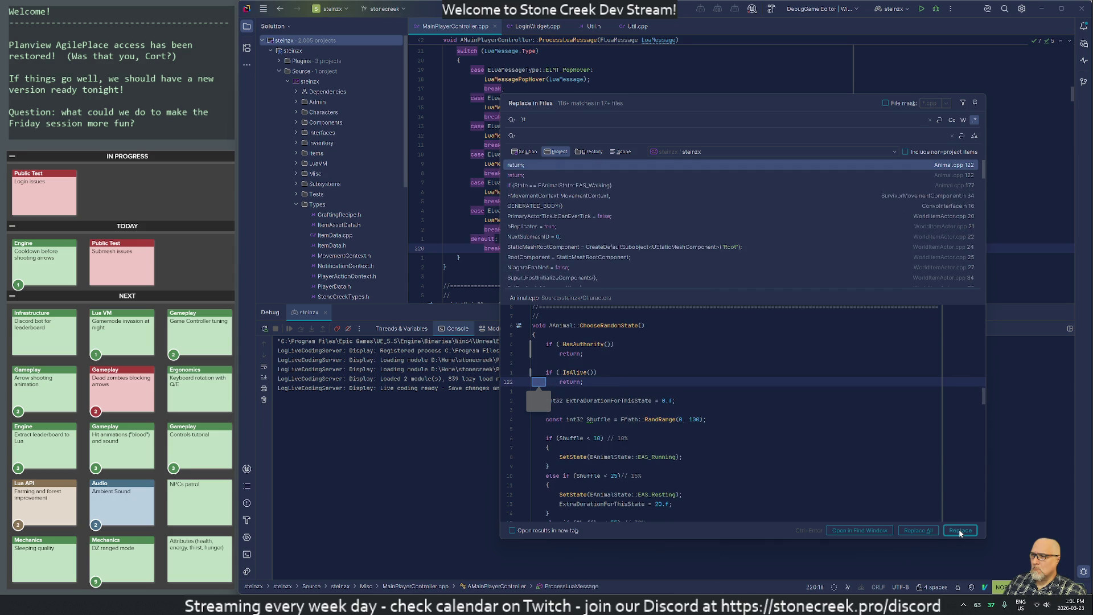
pyautogui.click(960, 530)
pyautogui.click(960, 531)
pyautogui.click(960, 530)
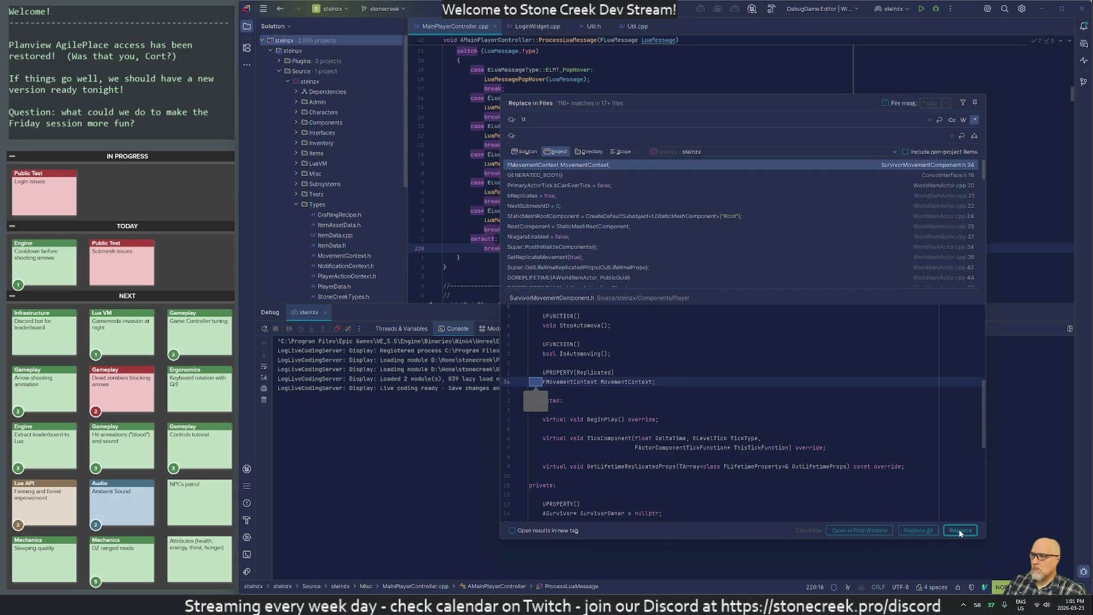
pyautogui.click(960, 530)
pyautogui.click(722, 328)
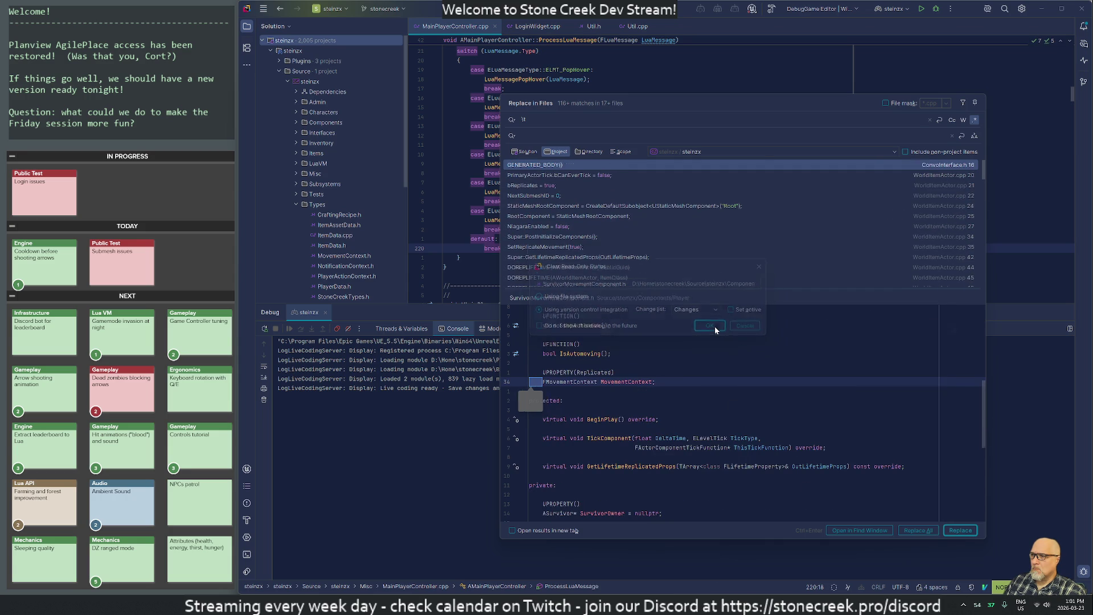
pyautogui.click(959, 531)
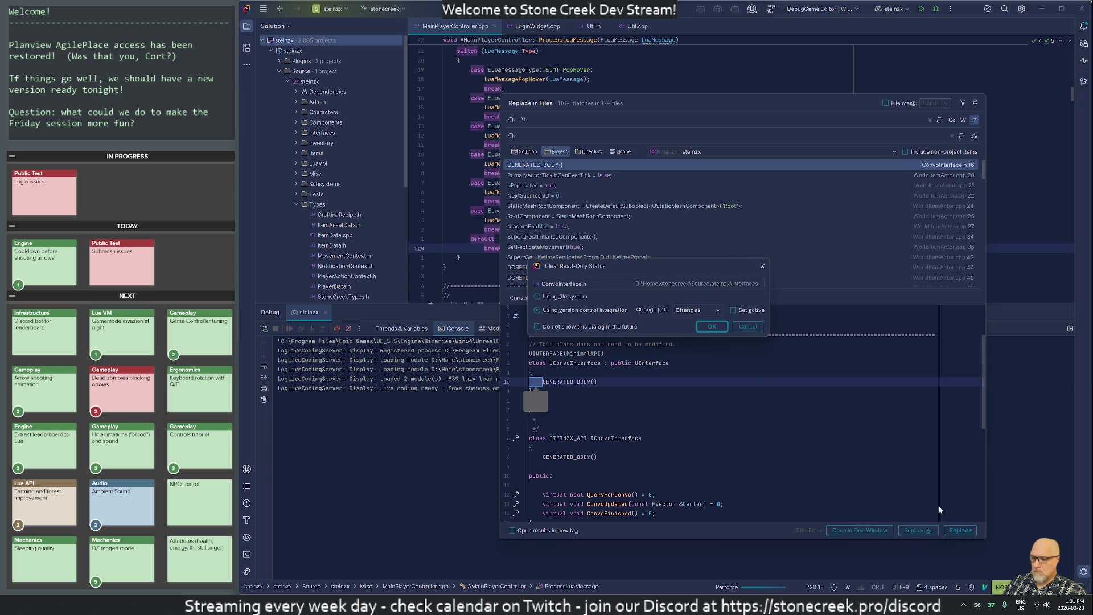
pyautogui.click(711, 326)
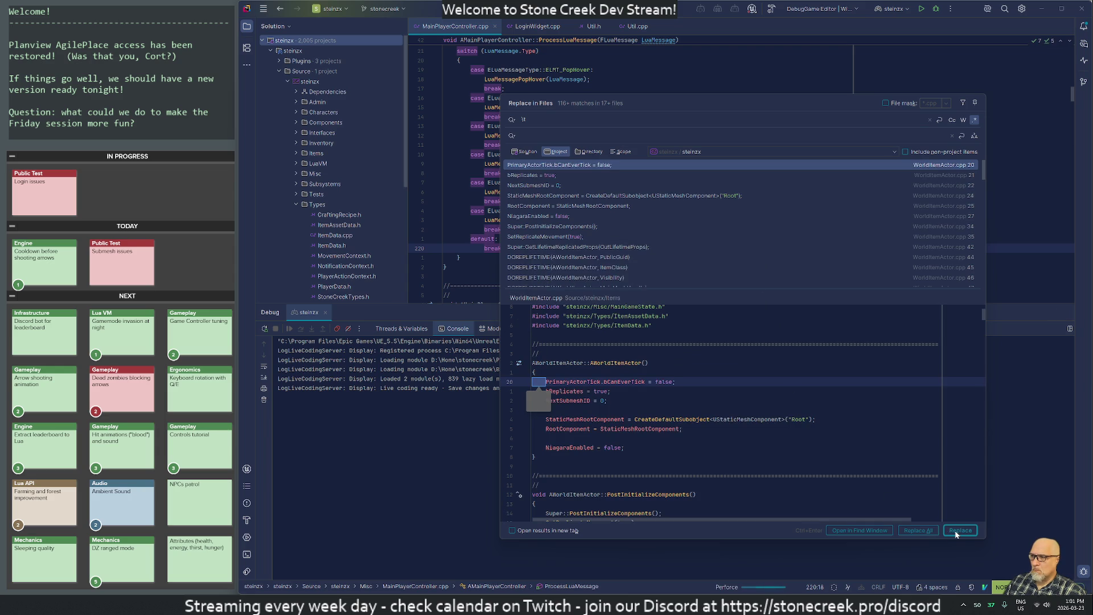
# Step: Replace all tab matches in WorldItemActor.cpp, including the DOREPLIFETIME lines
pyautogui.click(956, 531)
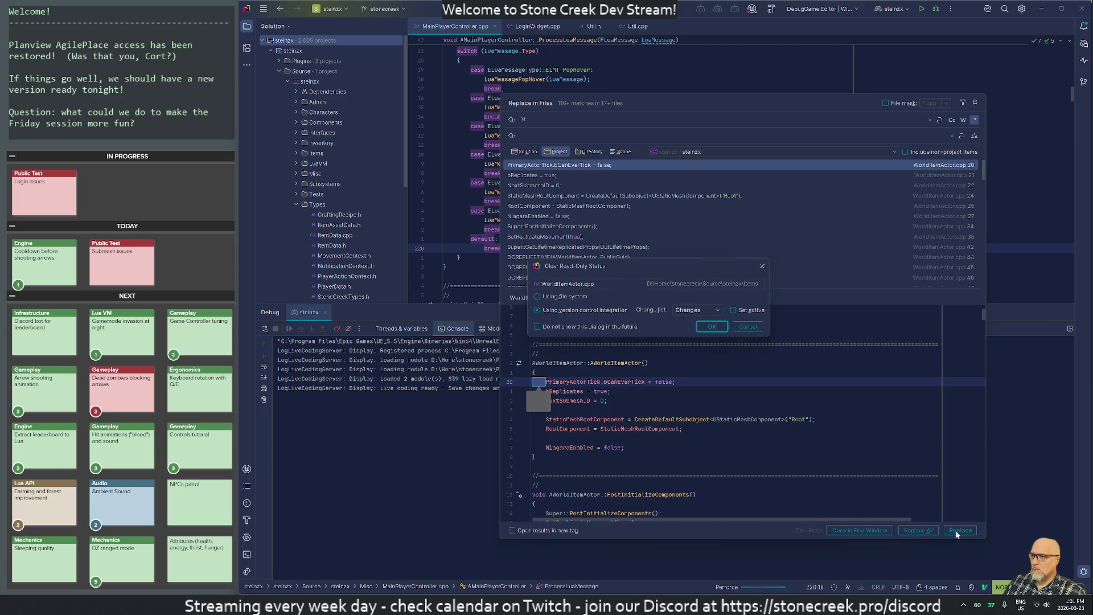
pyautogui.press('Return')
pyautogui.click(956, 530)
pyautogui.click(956, 530)
pyautogui.click(956, 531)
pyautogui.click(956, 531)
pyautogui.click(956, 530)
pyautogui.click(956, 530)
pyautogui.click(956, 530)
pyautogui.click(956, 531)
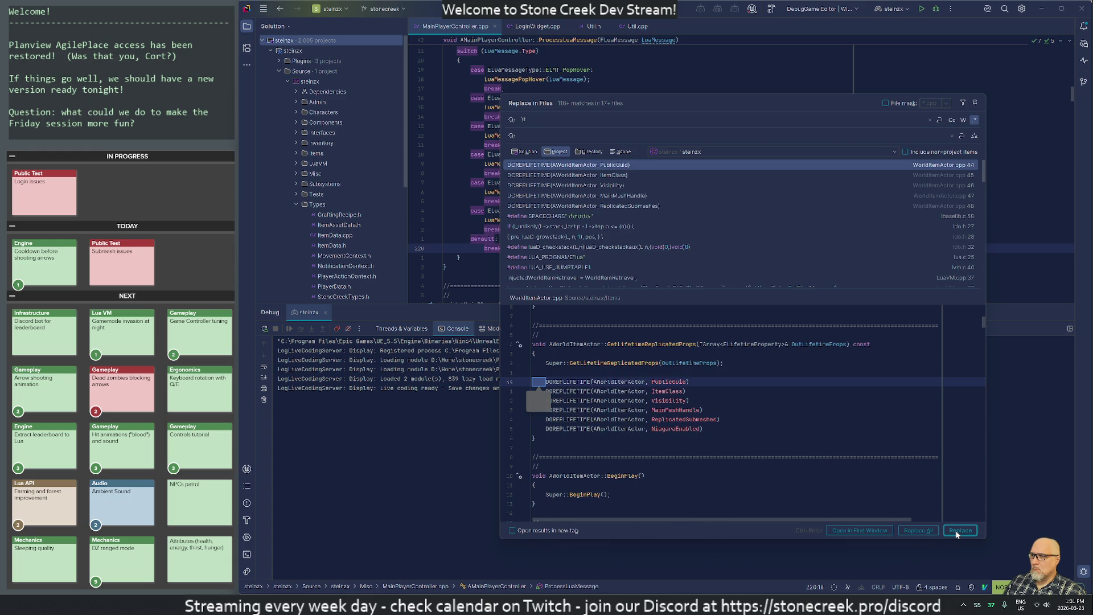
pyautogui.click(956, 530)
pyautogui.click(956, 531)
pyautogui.click(956, 531)
pyautogui.click(957, 531)
pyautogui.click(956, 530)
pyautogui.click(956, 531)
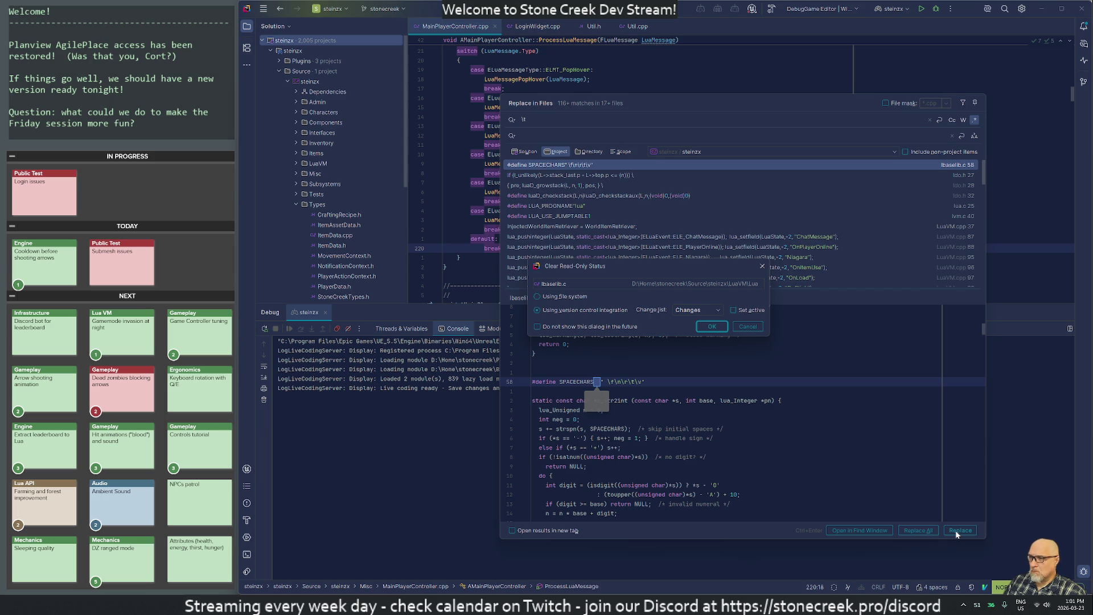
# Step: Skip lbaselib.c and replace the tab matches in LuaVM.cpp, including OnRemoveMesh and PerformanceCheck
pyautogui.press('Escape')
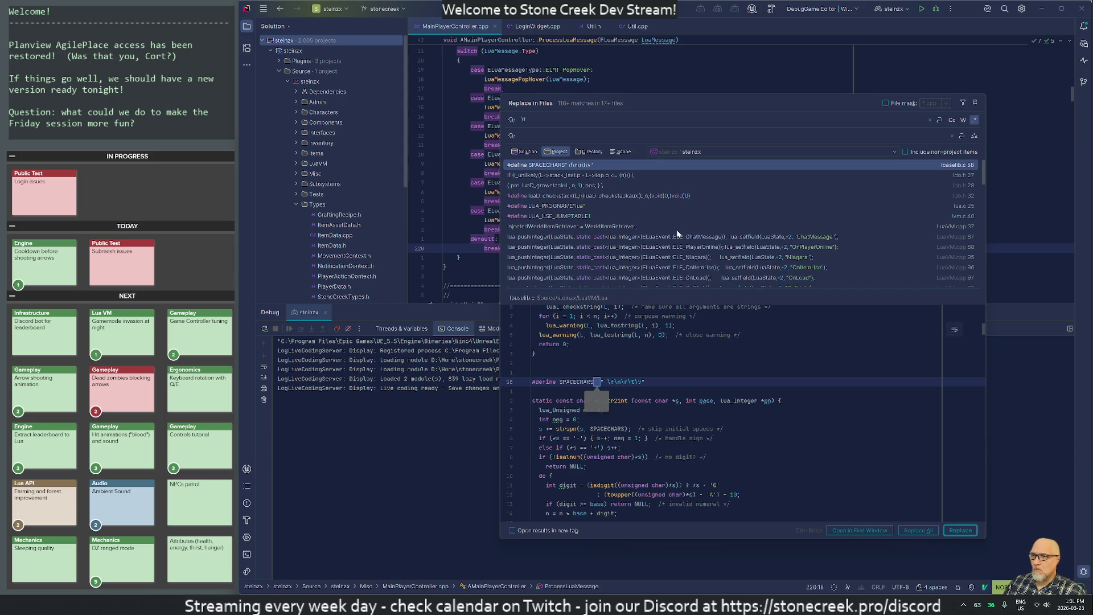
pyautogui.scroll(-1, 683, 222)
pyautogui.click(699, 207)
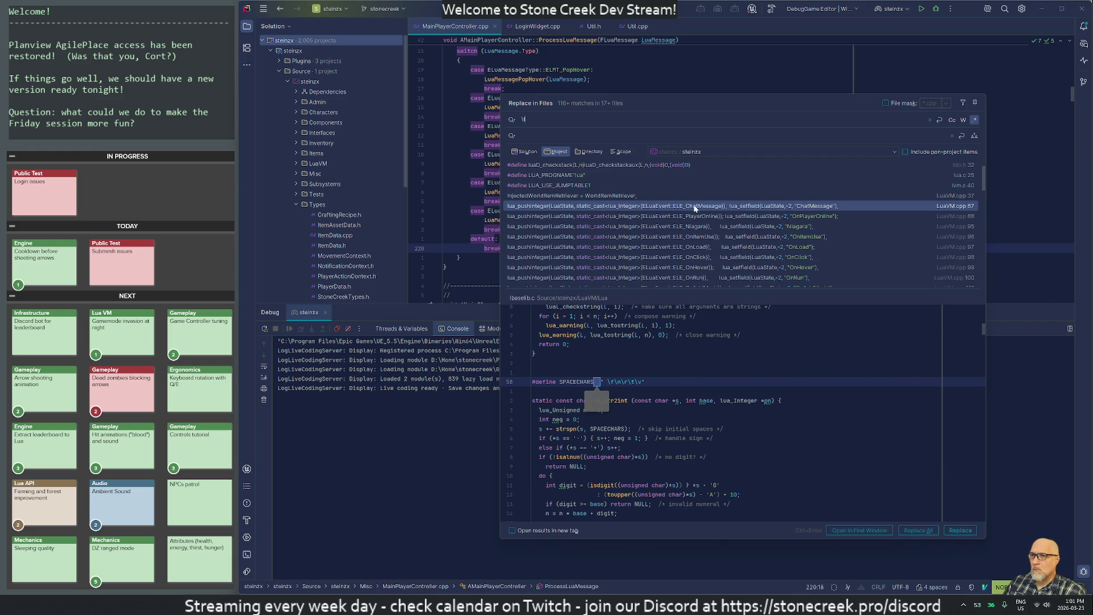
pyautogui.click(680, 198)
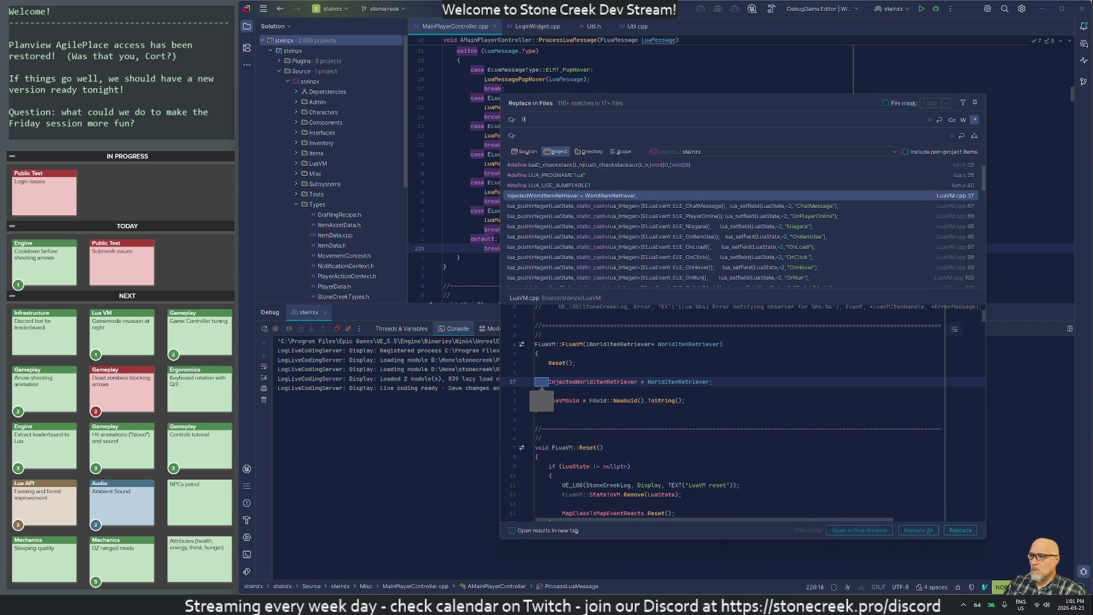
pyautogui.click(962, 531)
pyautogui.click(962, 530)
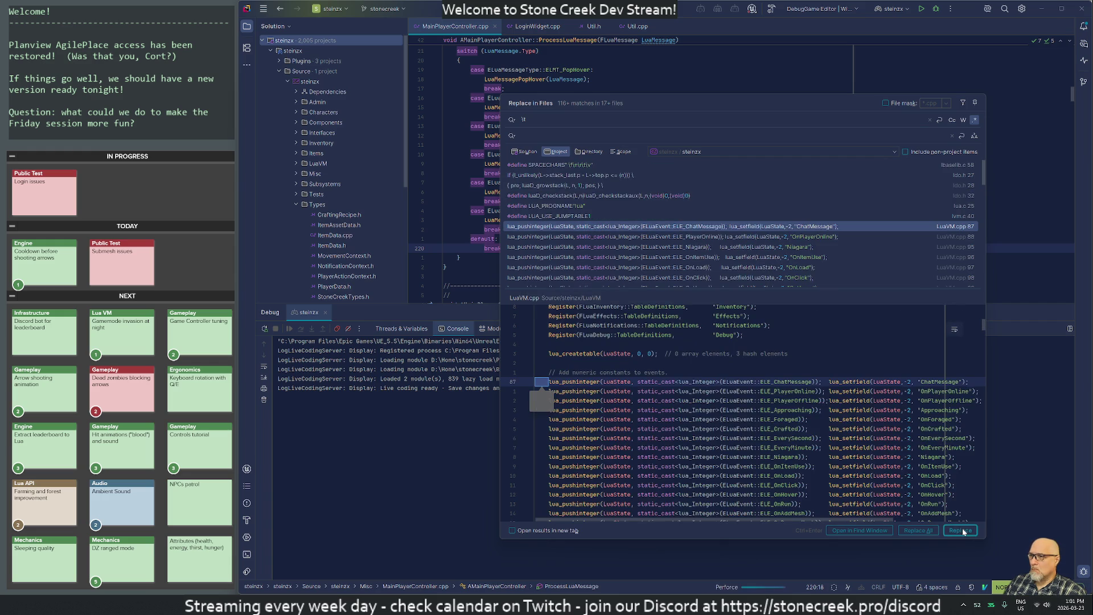
pyautogui.click(961, 531)
pyautogui.click(961, 530)
pyautogui.click(960, 531)
pyautogui.click(961, 531)
pyautogui.click(961, 530)
pyautogui.click(960, 531)
pyautogui.click(961, 531)
pyautogui.click(961, 530)
pyautogui.click(960, 531)
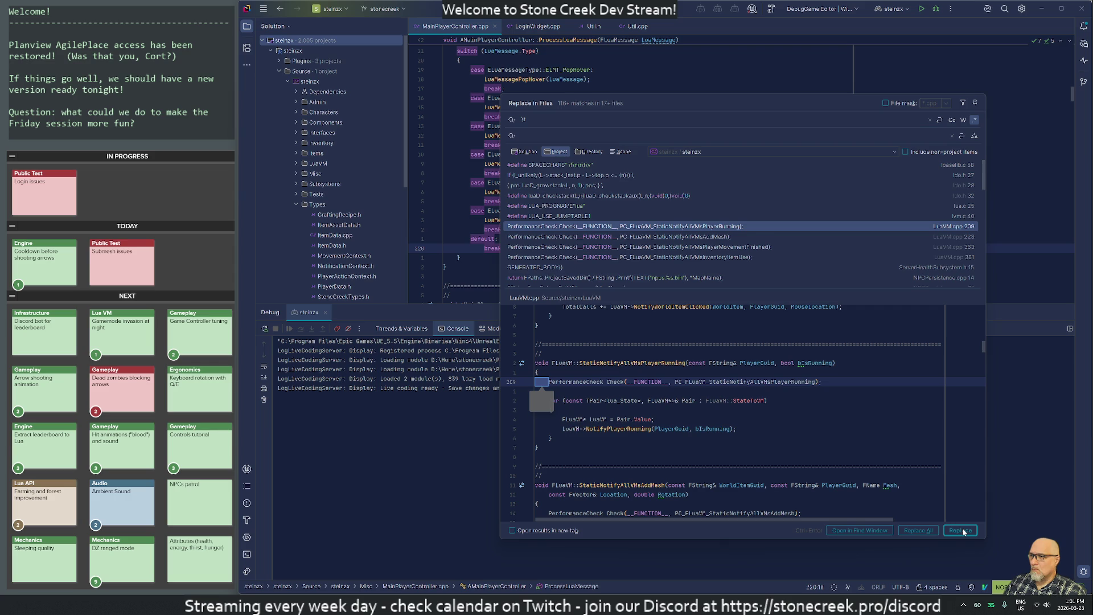
pyautogui.click(960, 530)
pyautogui.click(960, 530)
pyautogui.click(960, 531)
pyautogui.click(960, 531)
# Step: Replace the GENERATED_BODY match and all tab matches in NPCPersistence.cpp
pyautogui.click(961, 530)
pyautogui.press('Return')
pyautogui.click(961, 530)
pyautogui.press('Return')
pyautogui.click(961, 531)
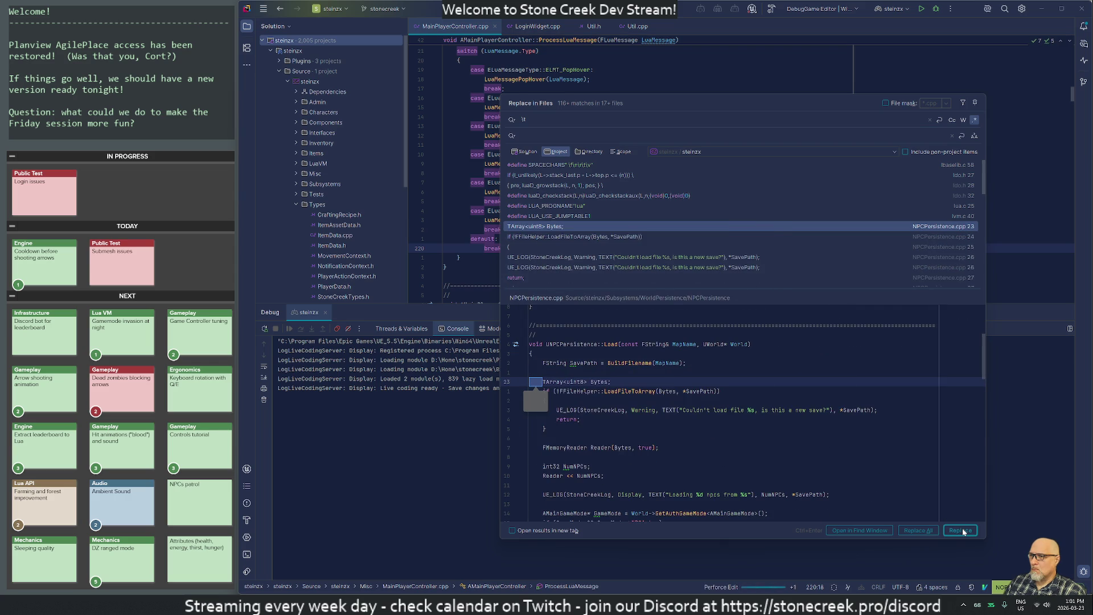
pyautogui.click(961, 530)
pyautogui.click(961, 531)
pyautogui.click(960, 530)
pyautogui.click(960, 531)
pyautogui.click(960, 530)
pyautogui.click(961, 531)
pyautogui.click(961, 531)
pyautogui.click(960, 531)
pyautogui.click(961, 531)
pyautogui.click(960, 530)
pyautogui.click(961, 530)
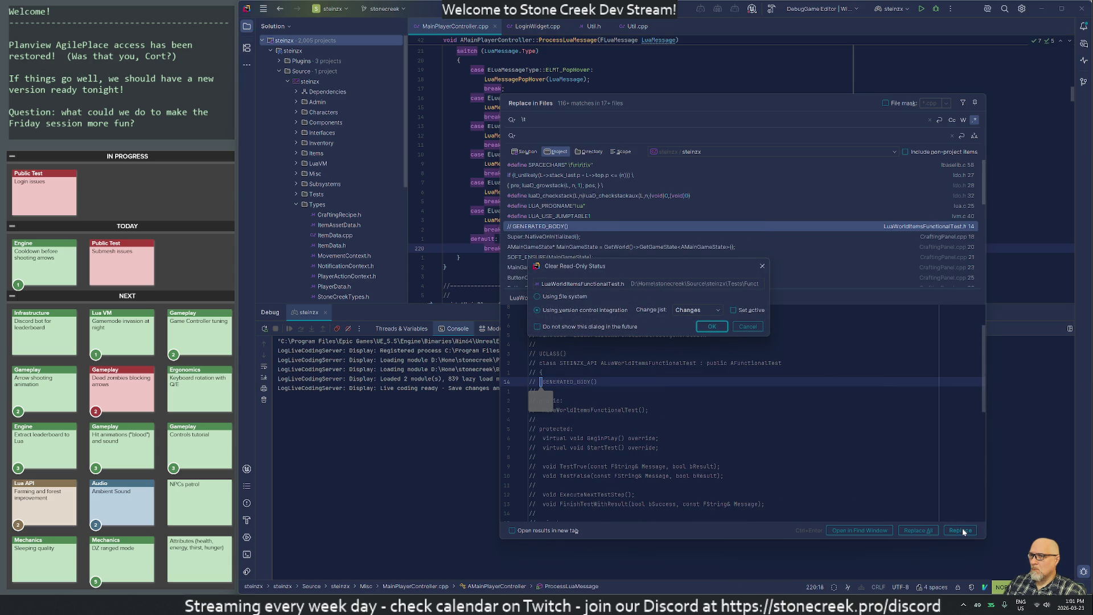
# Step: Replace the tab matches in LuaWorldItemsFunctionalTest.h and throughout CraftingPanel, through line 57
pyautogui.press('Return')
pyautogui.click(961, 530)
pyautogui.click(961, 531)
pyautogui.click(960, 530)
pyautogui.click(961, 531)
pyautogui.click(960, 530)
pyautogui.click(961, 531)
pyautogui.click(960, 531)
pyautogui.click(960, 530)
pyautogui.click(961, 530)
pyautogui.click(961, 531)
pyautogui.click(961, 531)
pyautogui.click(960, 531)
pyautogui.click(961, 530)
pyautogui.click(960, 530)
pyautogui.click(961, 531)
pyautogui.click(961, 530)
pyautogui.click(960, 531)
pyautogui.click(961, 530)
pyautogui.click(961, 530)
pyautogui.click(961, 530)
pyautogui.click(960, 530)
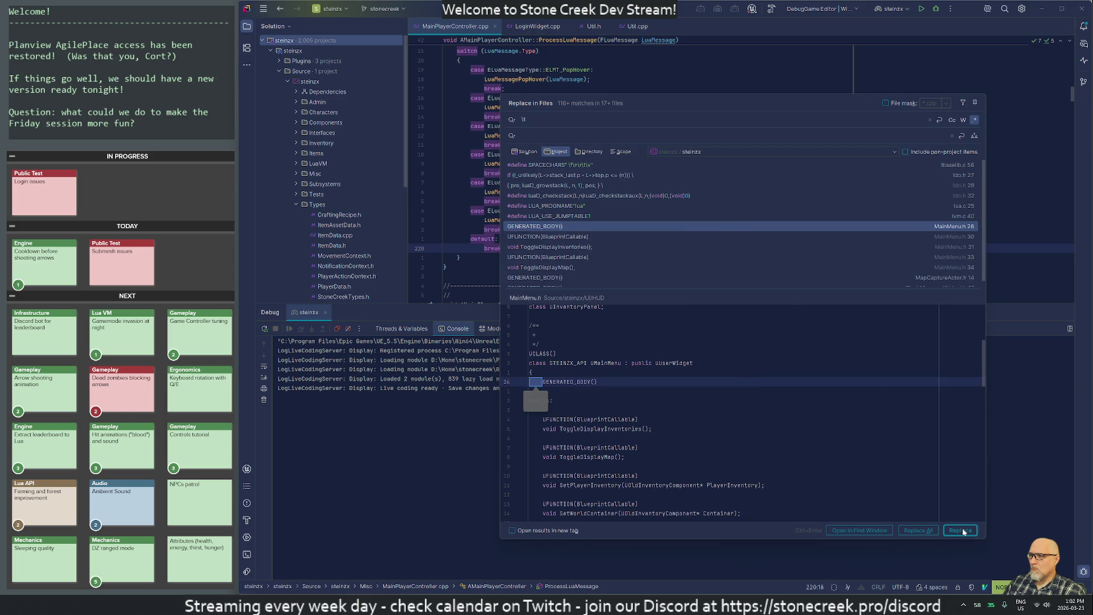
pyautogui.click(960, 530)
pyautogui.press('Return')
# Step: Replace the remaining tab matches in MainMenu.h and FlashMessageWidget.h
pyautogui.click(961, 531)
pyautogui.click(961, 530)
pyautogui.click(960, 530)
pyautogui.click(961, 530)
pyautogui.click(961, 530)
pyautogui.click(961, 530)
pyautogui.press('Return')
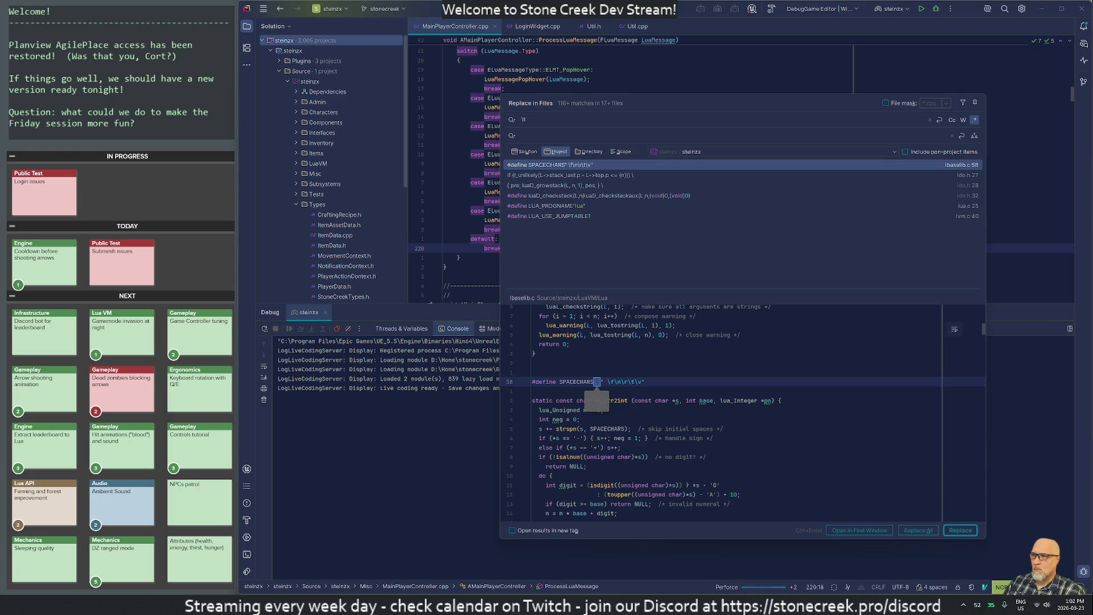
# Step: Replace the tab match in ldo.h and make lua.c writable through version control
pyautogui.click(545, 176)
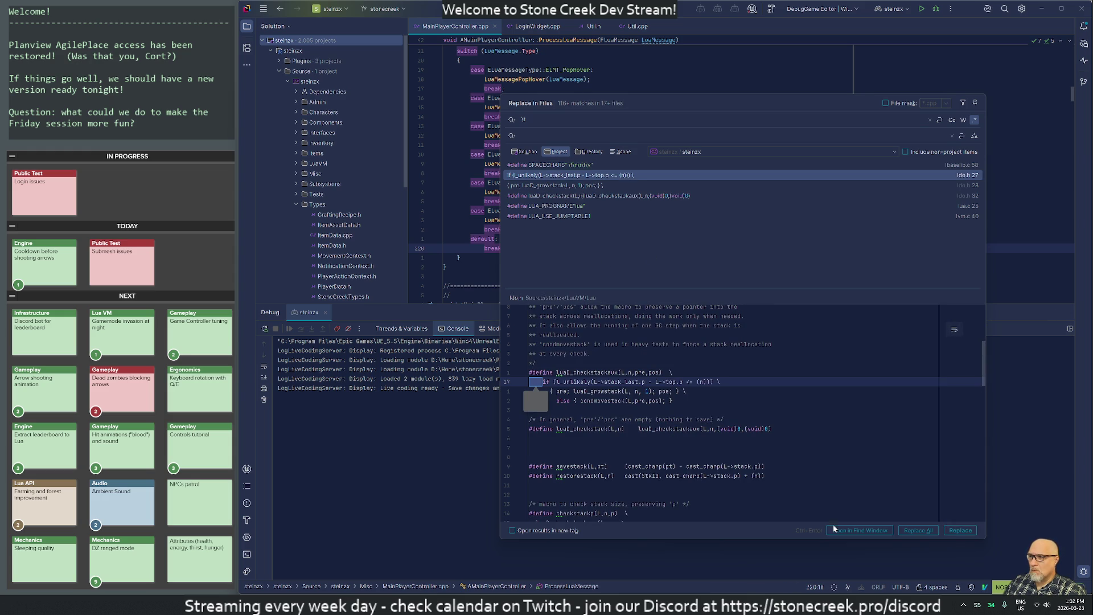
pyautogui.click(956, 531)
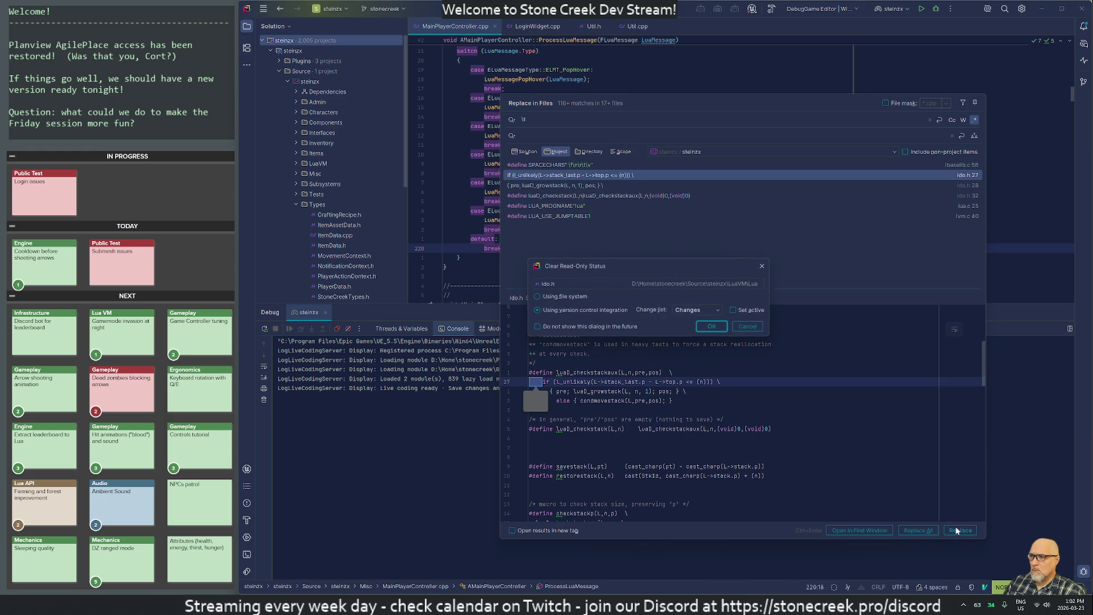
pyautogui.press('Return')
pyautogui.press('Return')
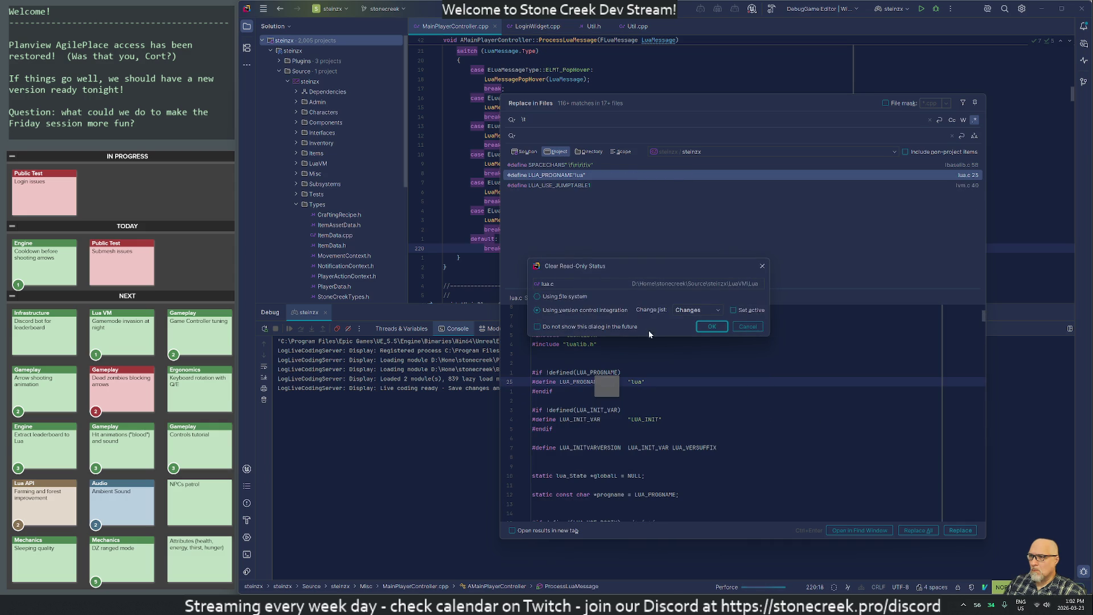
pyautogui.moveTo(616, 267)
pyautogui.mouseDown()
pyautogui.moveTo(745, 251)
pyautogui.moveTo(758, 204)
pyautogui.mouseUp()
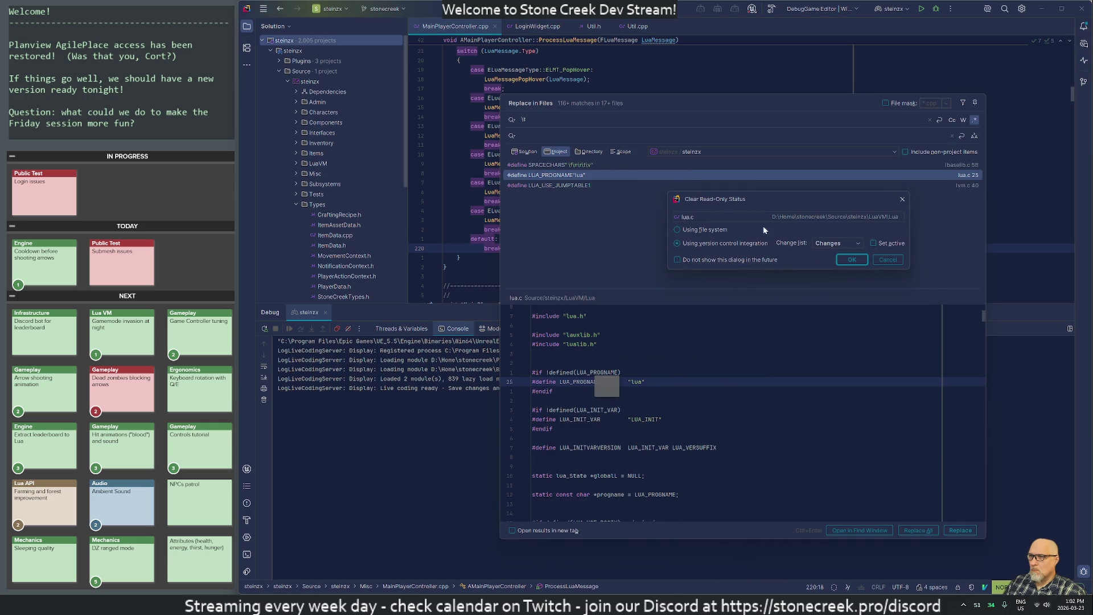
pyautogui.click(884, 257)
pyautogui.press('Down')
pyautogui.press('Down')
pyautogui.press('Down')
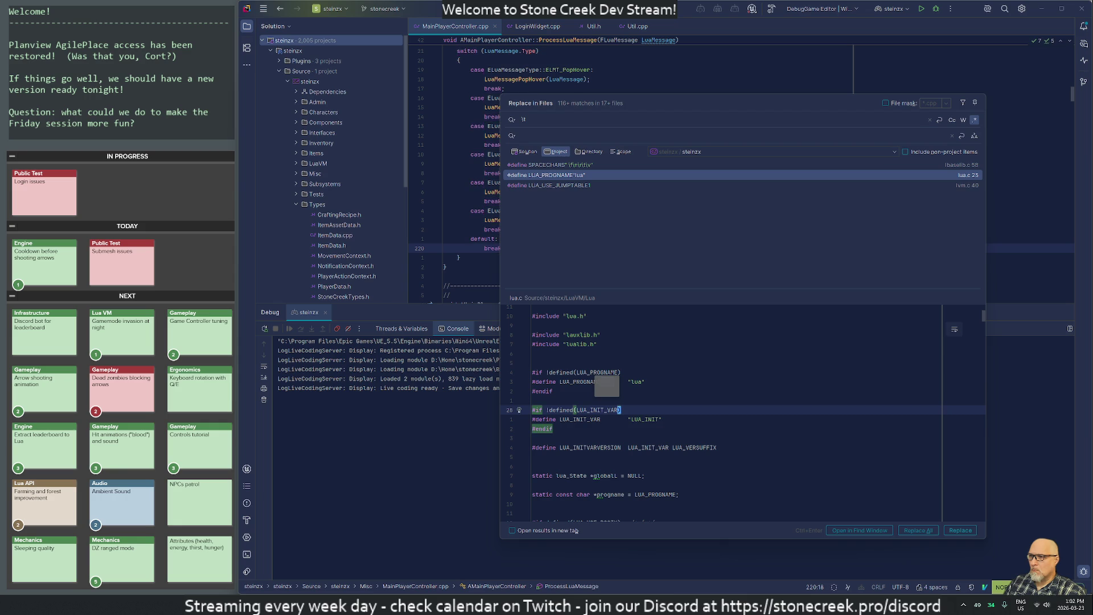
# Step: Replace the LUA_USE_JUMPTABLE, SPACECHARS and final lua.c tab matches until nothing remains
pyautogui.click(550, 185)
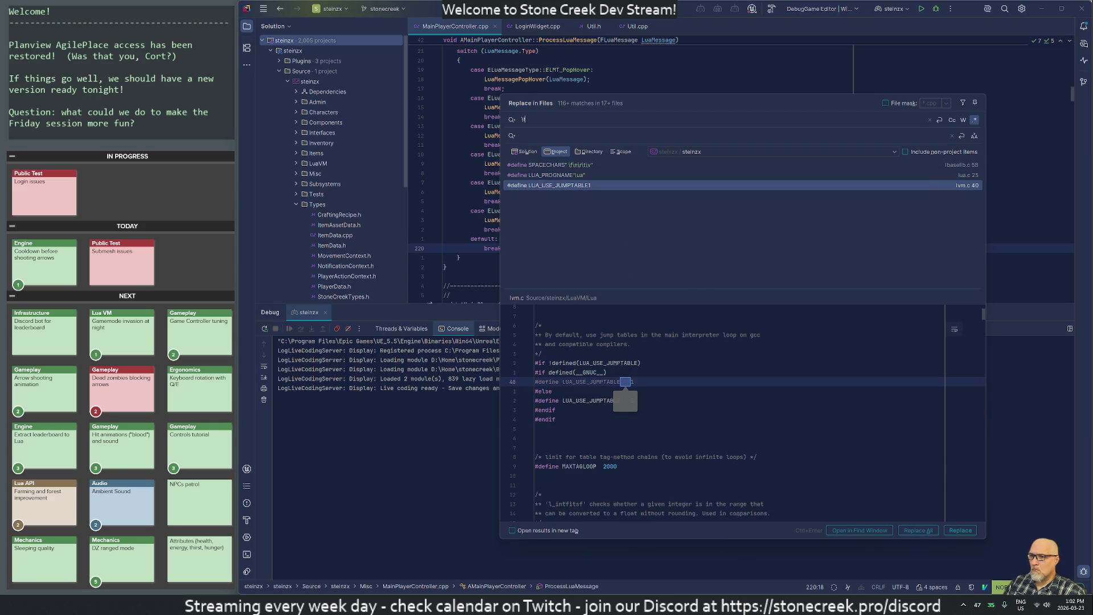
pyautogui.click(960, 529)
pyautogui.press('Return')
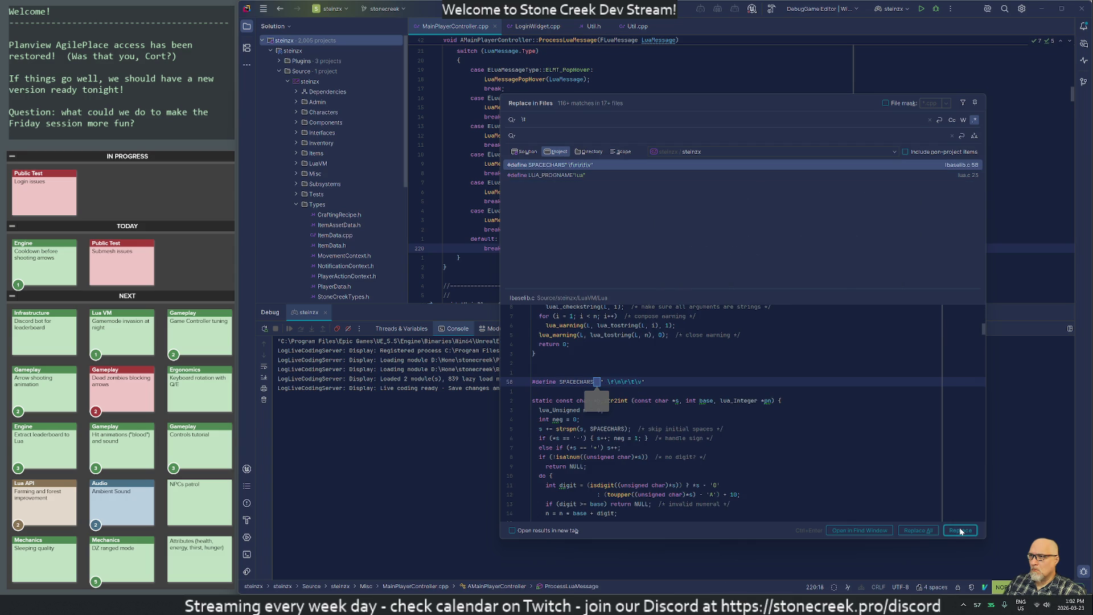
pyautogui.click(959, 527)
pyautogui.press('Return')
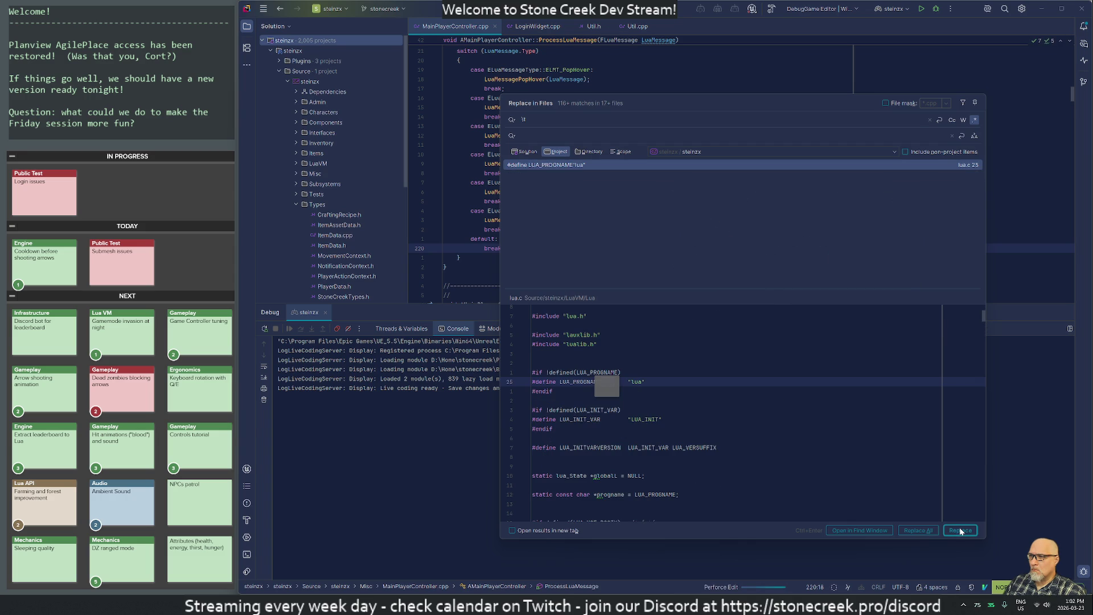
pyautogui.click(959, 529)
pyautogui.press('Return')
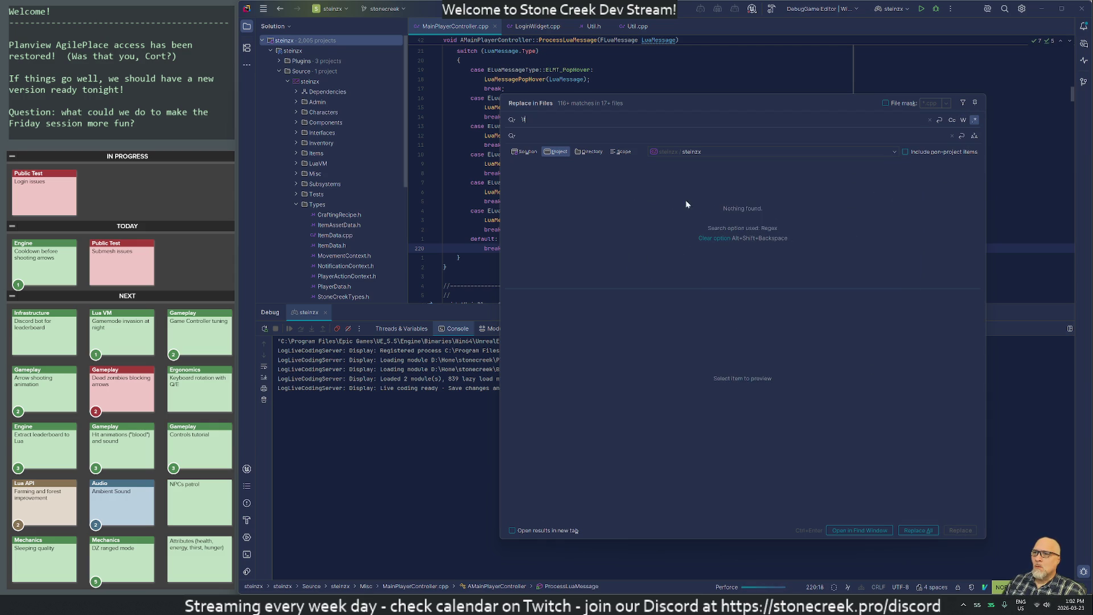
pyautogui.press('Escape')
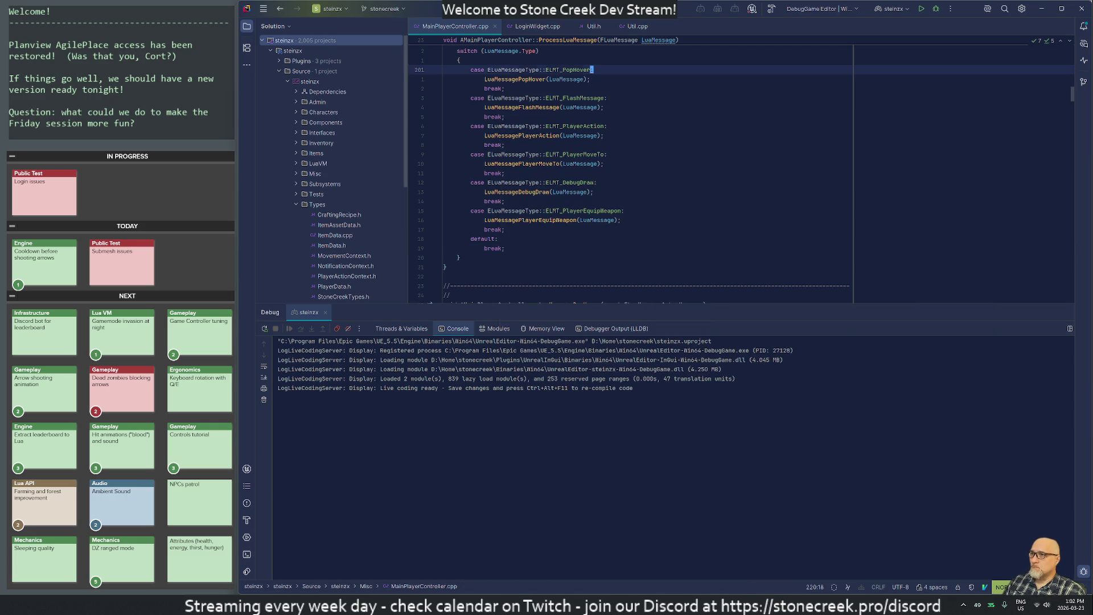
# Step: Show Perforce Local Changes and expand the Unversioned Files group at the bottom of the list
pyautogui.hotkey('alt', '9')
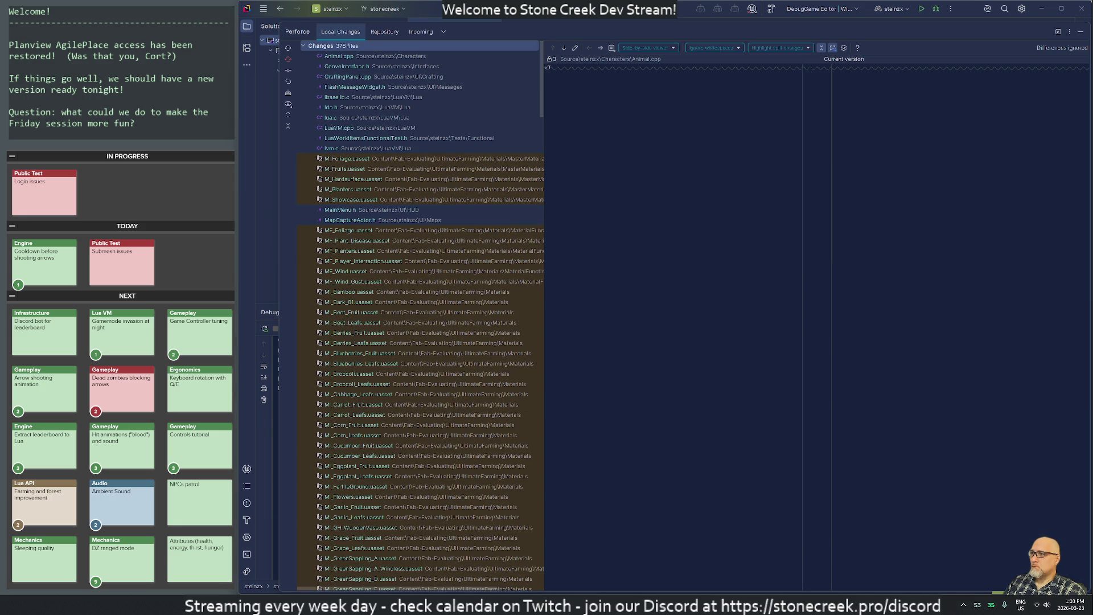
pyautogui.scroll(-10, 375, 461)
pyautogui.scroll(-20, 375, 462)
pyautogui.scroll(-20, 376, 468)
pyautogui.scroll(-6, 368, 460)
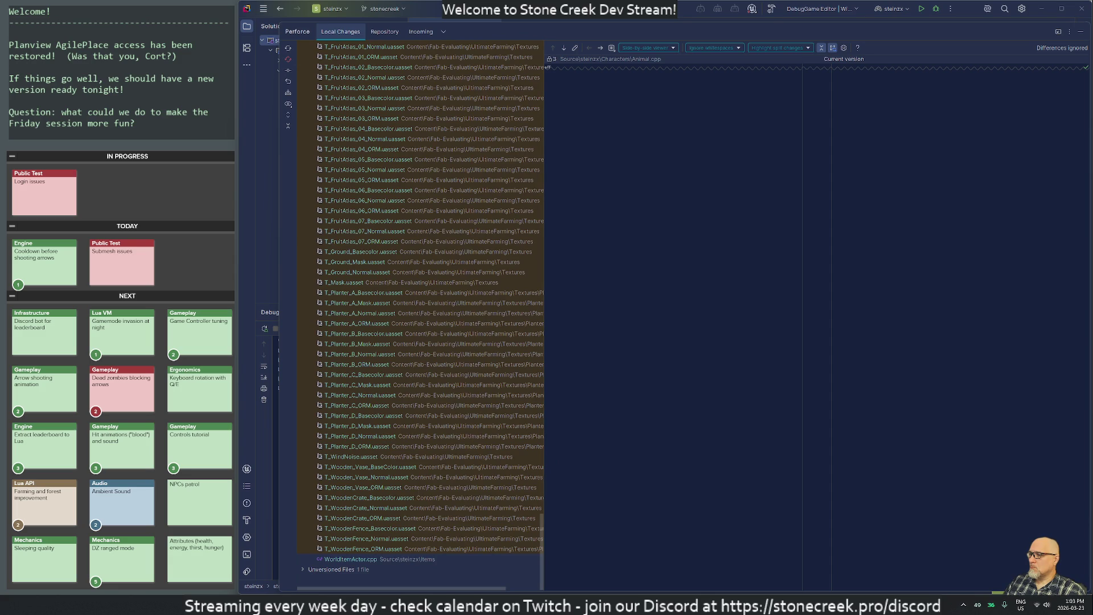
pyautogui.click(302, 569)
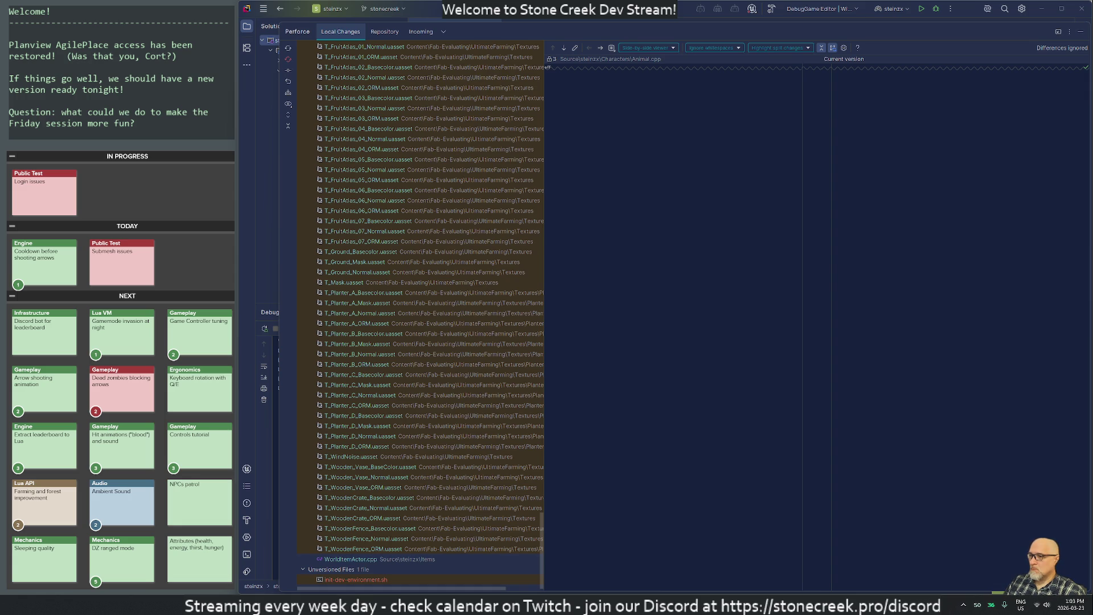
pyautogui.press('super')
# Step: Launch Terminal via the 'te' Start search and move its window to the other monitor
pyautogui.write('te')
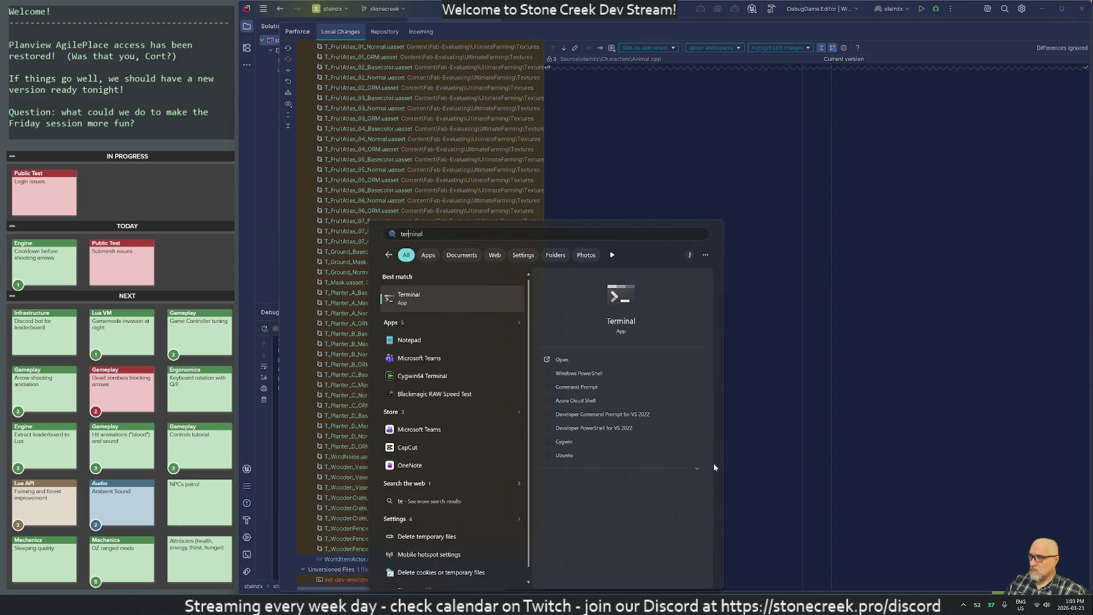
pyautogui.press('Return')
pyautogui.moveTo(334, 112); pyautogui.dragTo(1092, 171)
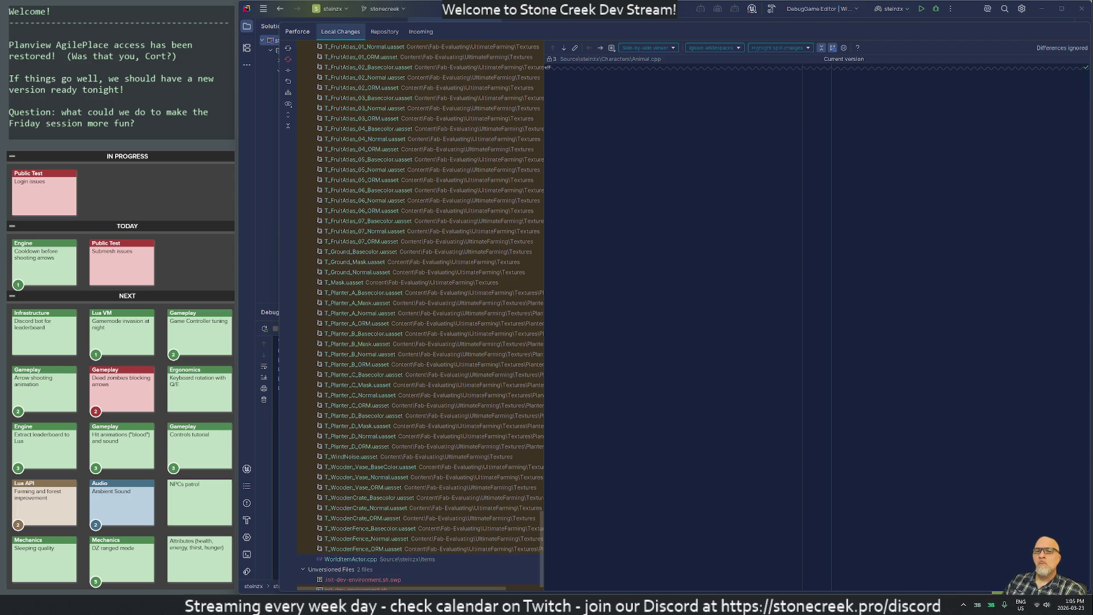
# Step: View init-dev-environment.sh and take it out of the unversioned files
pyautogui.scroll(-1, 412, 497)
pyautogui.scroll(-1, 412, 497)
pyautogui.click(350, 568)
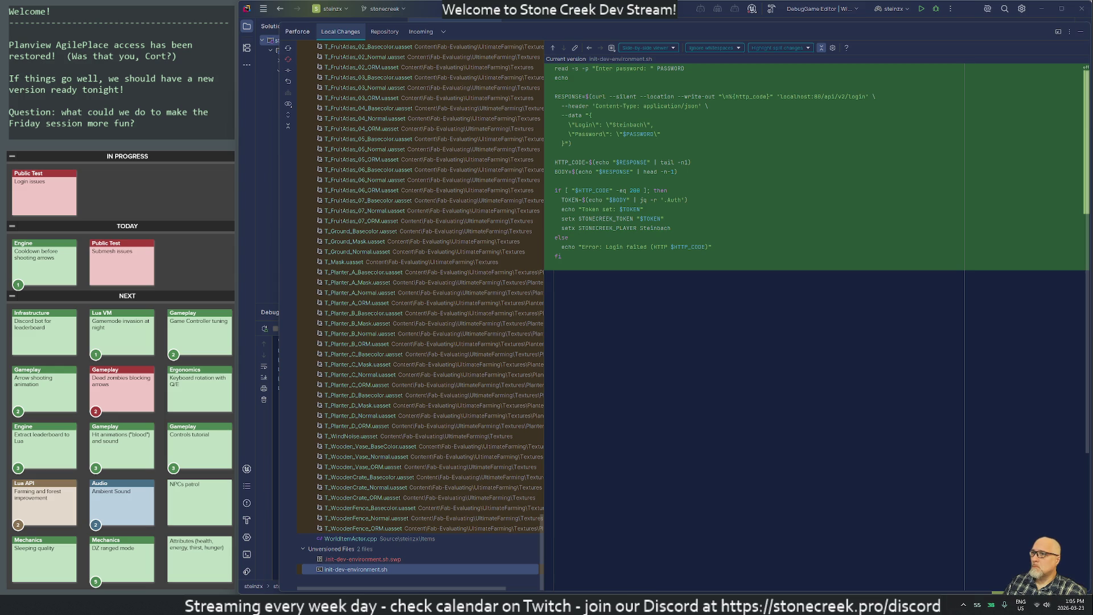
pyautogui.rightClick(335, 572)
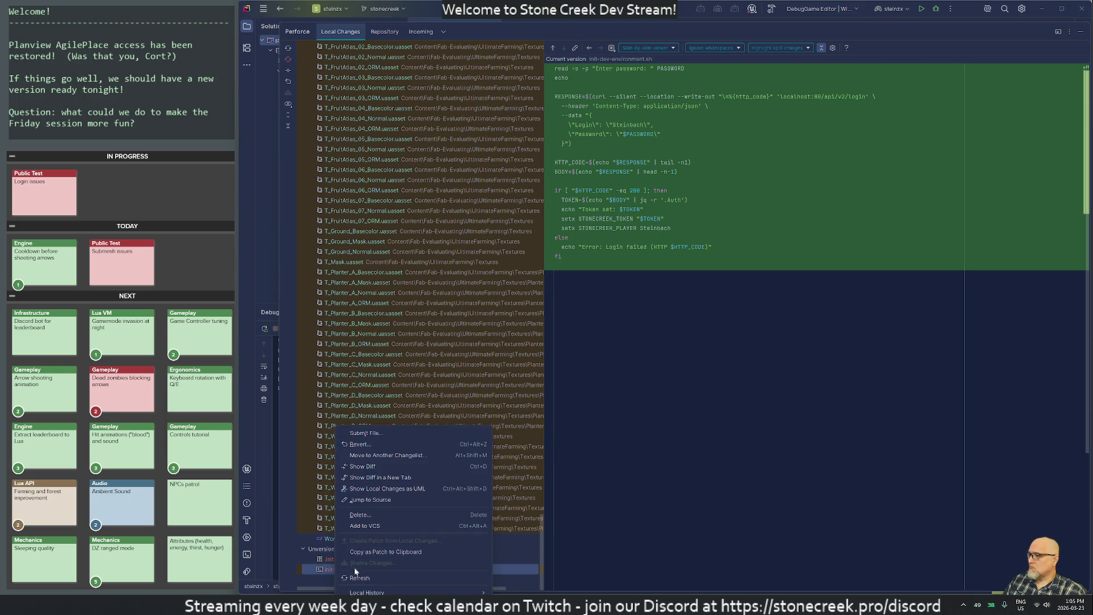
pyautogui.click(360, 524)
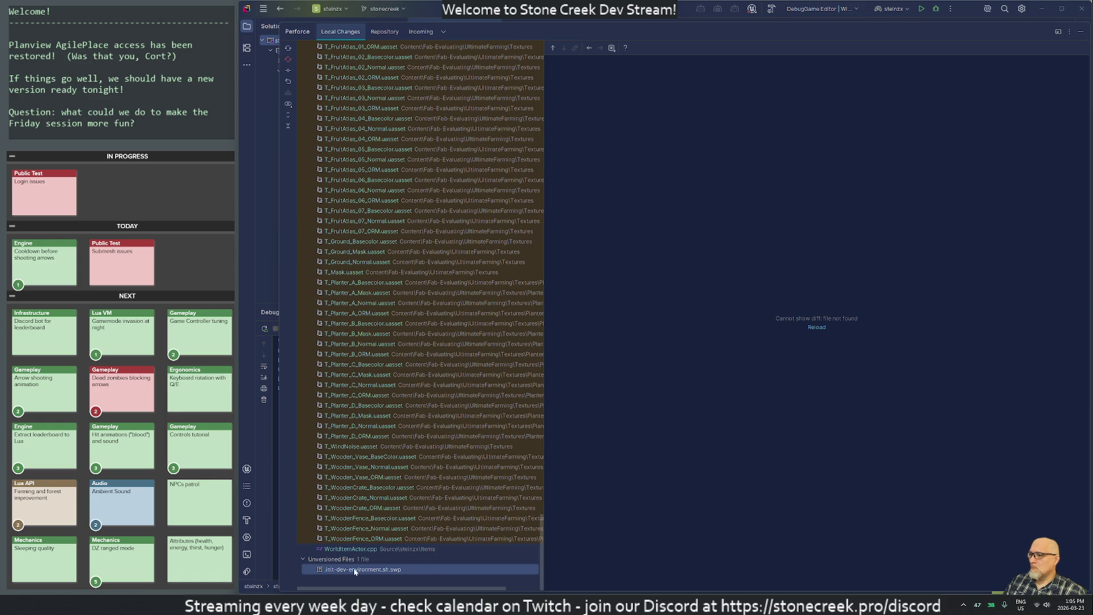
# Step: Hide the Perforce panel and start a Debug build of the project
pyautogui.scroll(10, 408, 225)
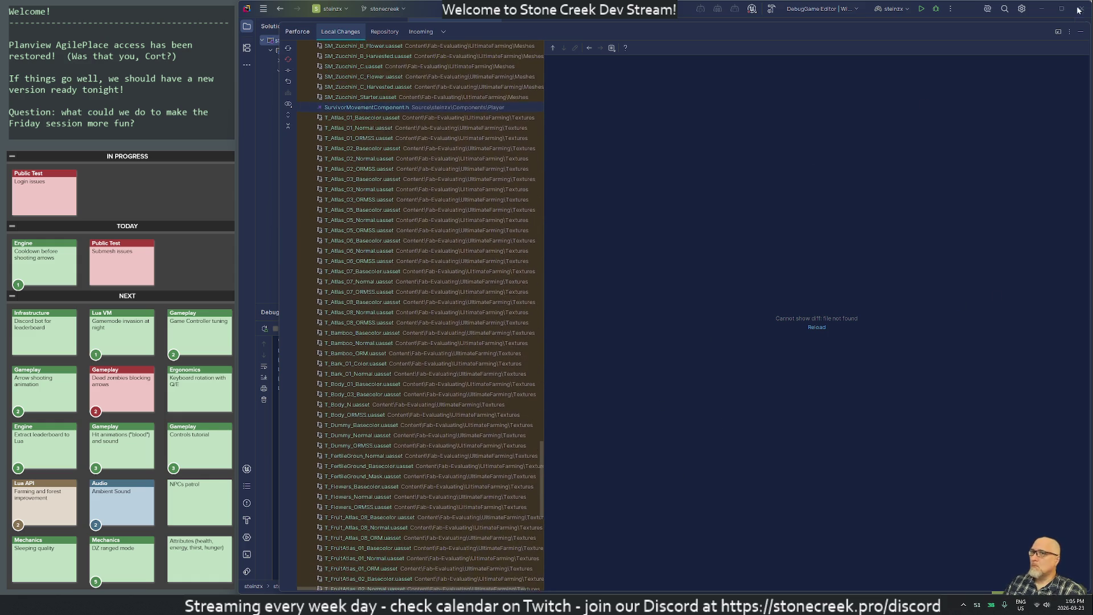
pyautogui.click(1079, 31)
pyautogui.click(934, 10)
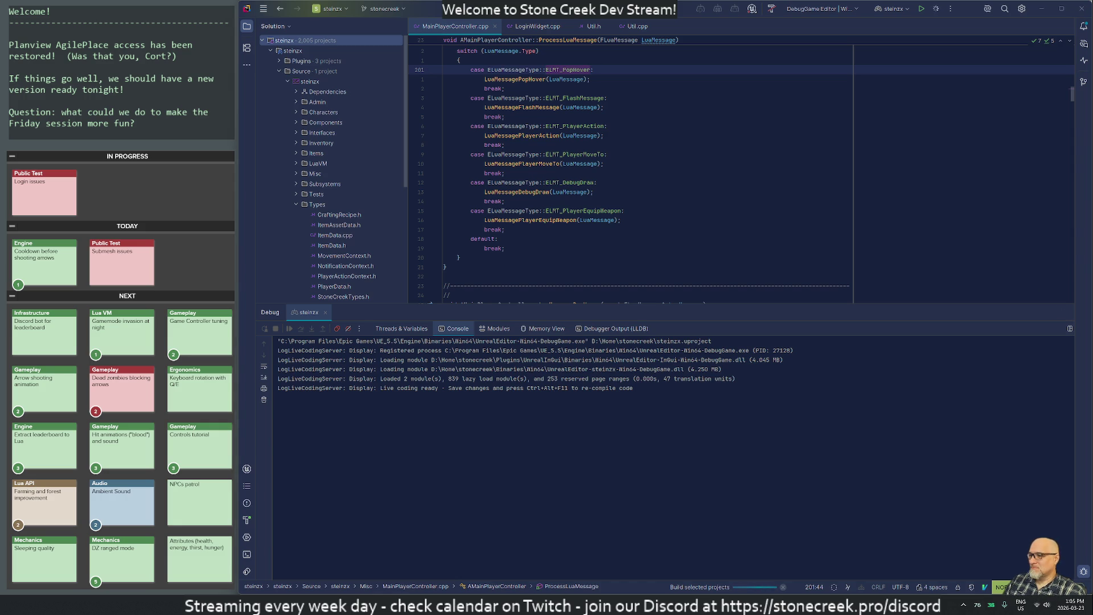
pyautogui.hotkey('alt', 'Tab')
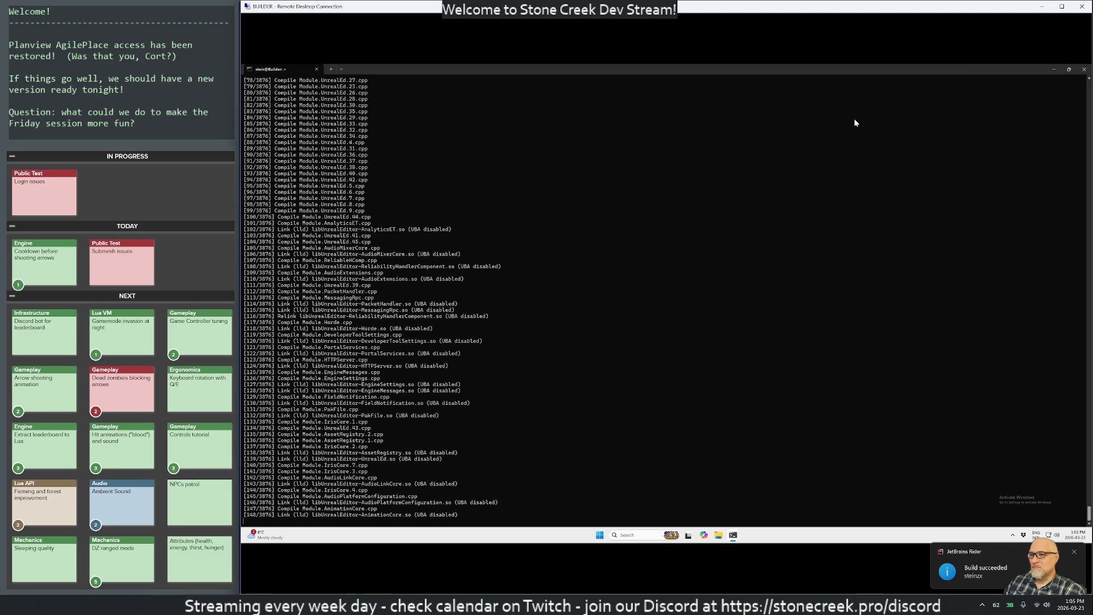
# Step: Minimise the builder's Remote Desktop window so the CastleEnvironment level shows in Unreal Editor
pyautogui.click(1042, 7)
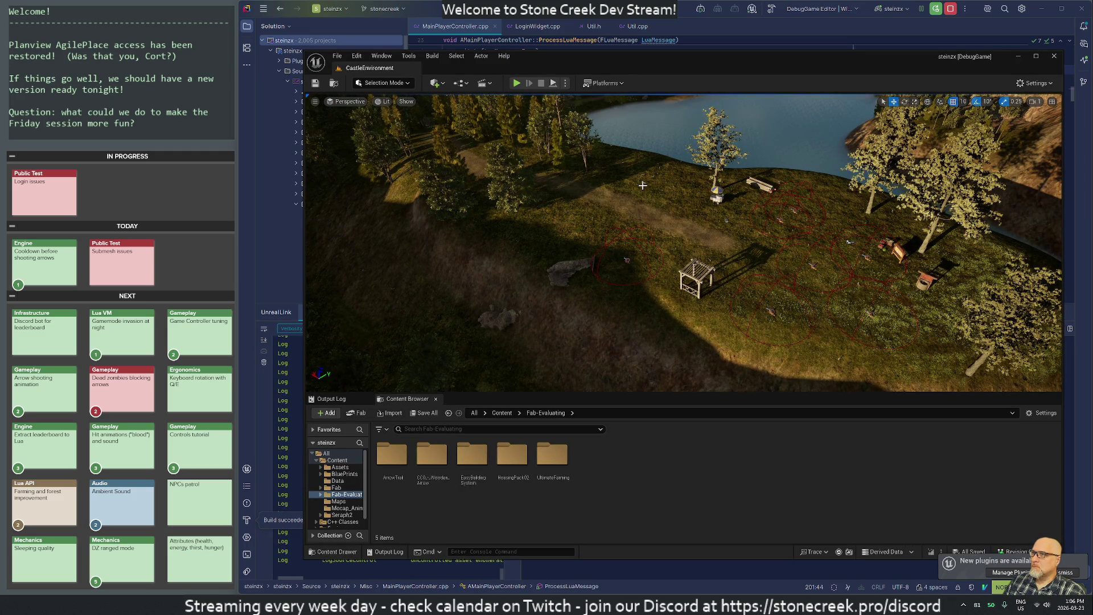
# Step: Play from the Default Player Start and have the character sleep in a tent
pyautogui.click(566, 84)
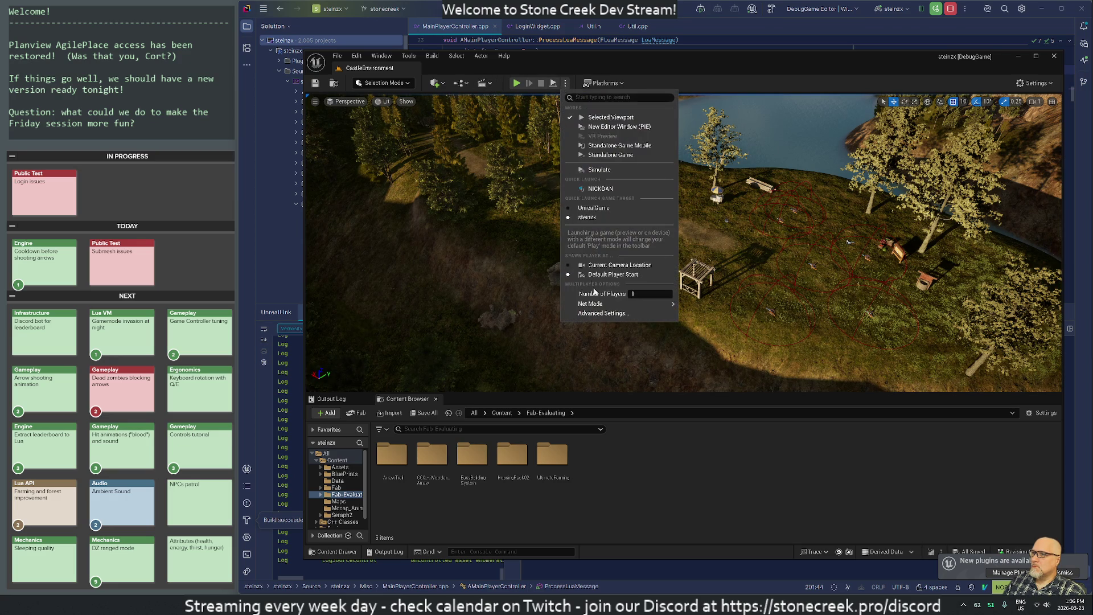
pyautogui.moveTo(654, 303)
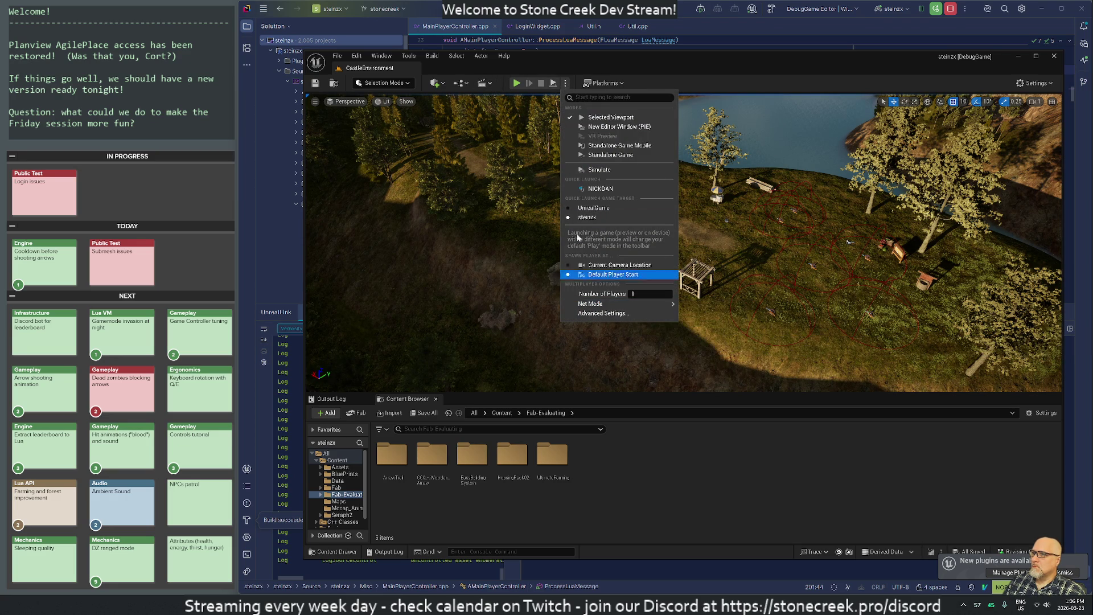
pyautogui.click(516, 85)
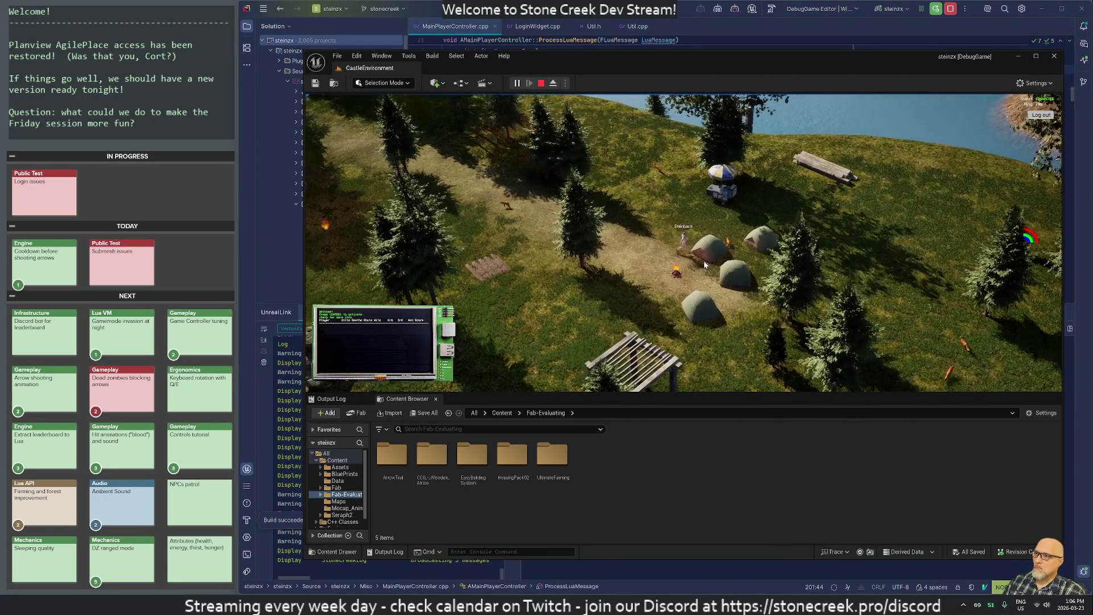
pyautogui.click(713, 257)
pyautogui.click(715, 257)
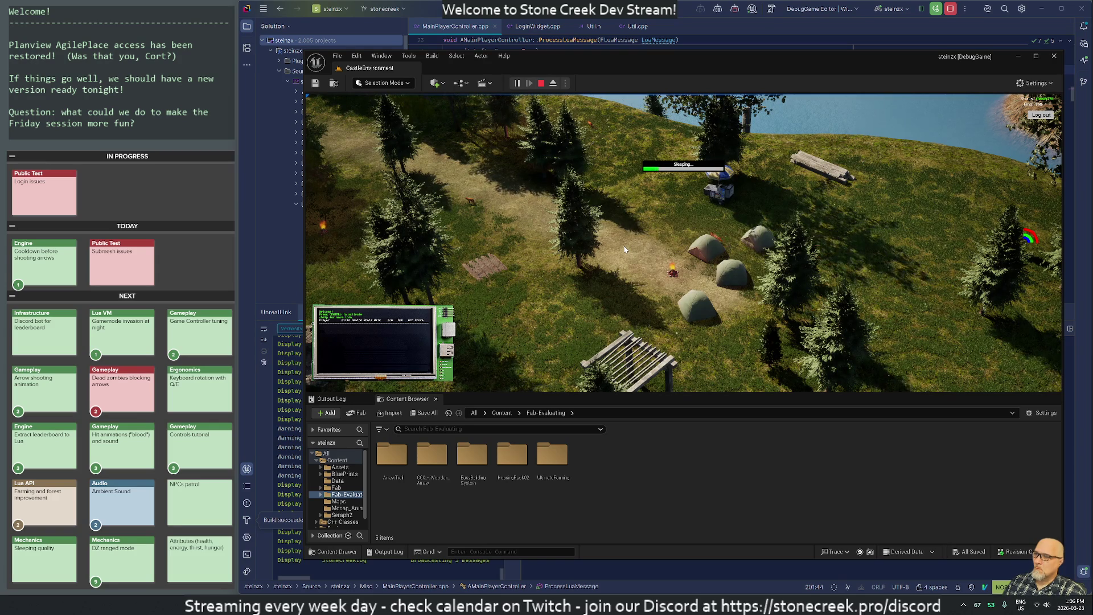